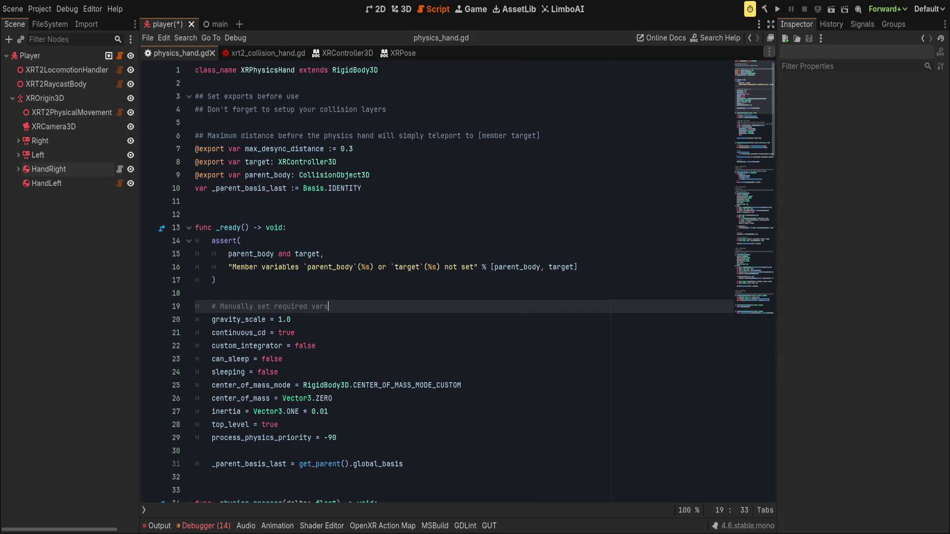
Review the required-vars comments, inertia and gravity_scale settings, and the apply_correction_forces header.
left_click(721, 277)
left_click(530, 303)
scroll(530, 303, "down", 3)
left_click(503, 297)
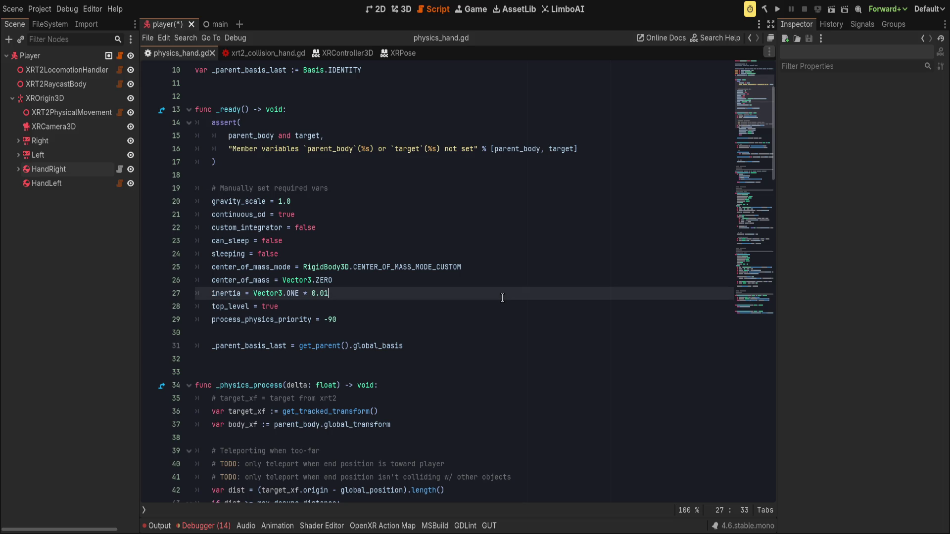
scroll(502, 297, "down", 4)
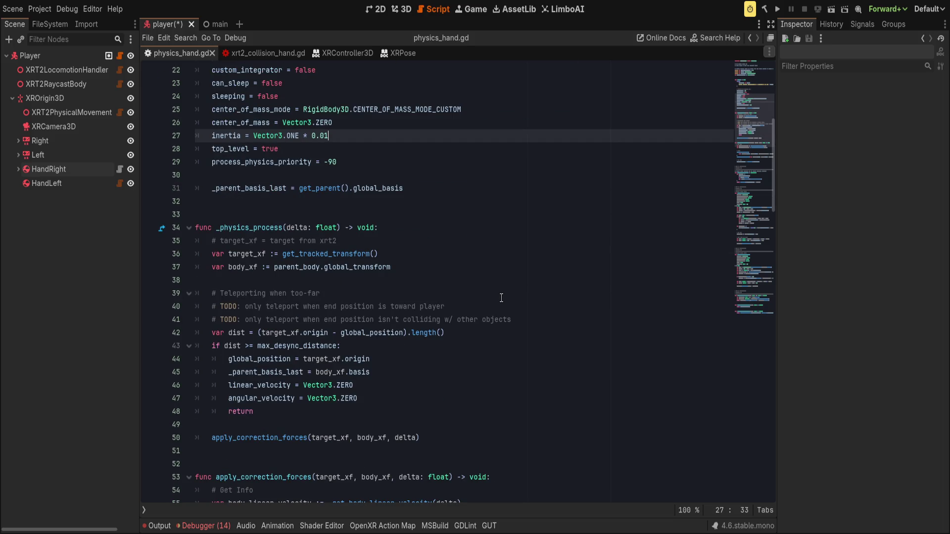
scroll(501, 298, "up", 6)
left_click(433, 283)
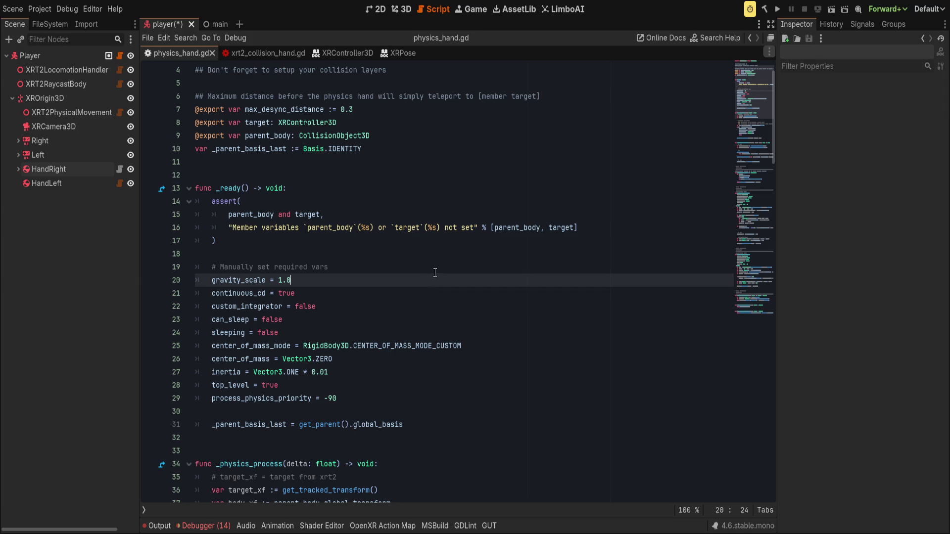
left_click(439, 271)
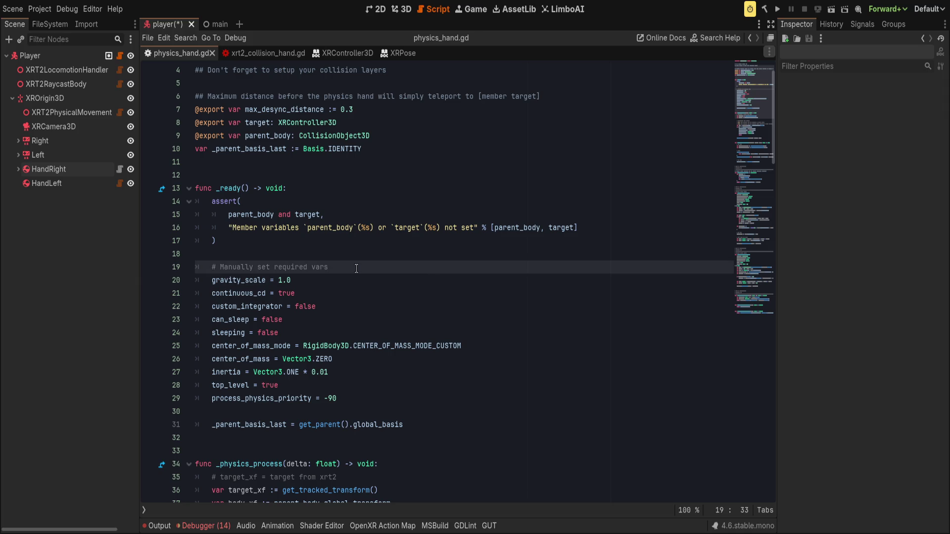
scroll(357, 268, "down", 9)
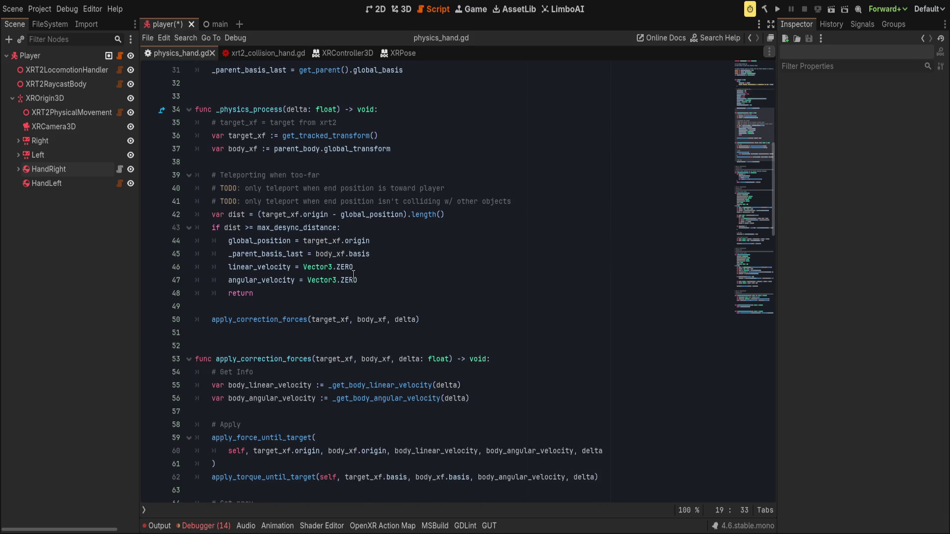
scroll(353, 273, "down", 2)
left_click(453, 280)
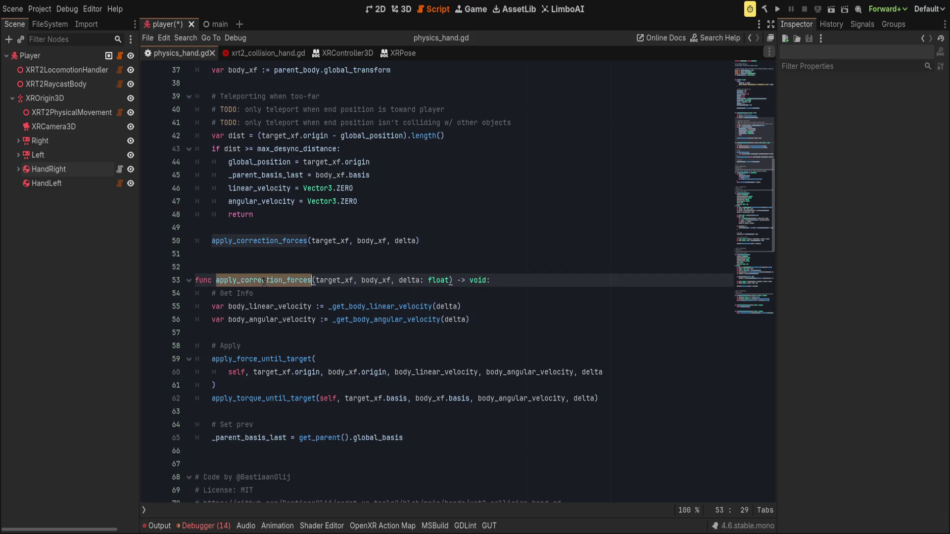
left_click(526, 285)
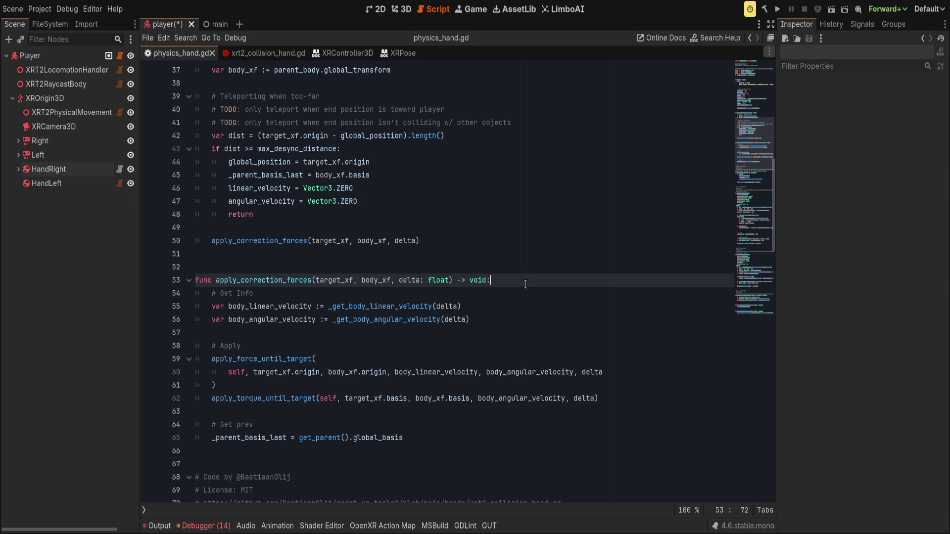
Start an apply_forces_until_target stub after get_tracked_transform, then undo it.
scroll(511, 228, "down", 4)
scroll(512, 239, "down", 5)
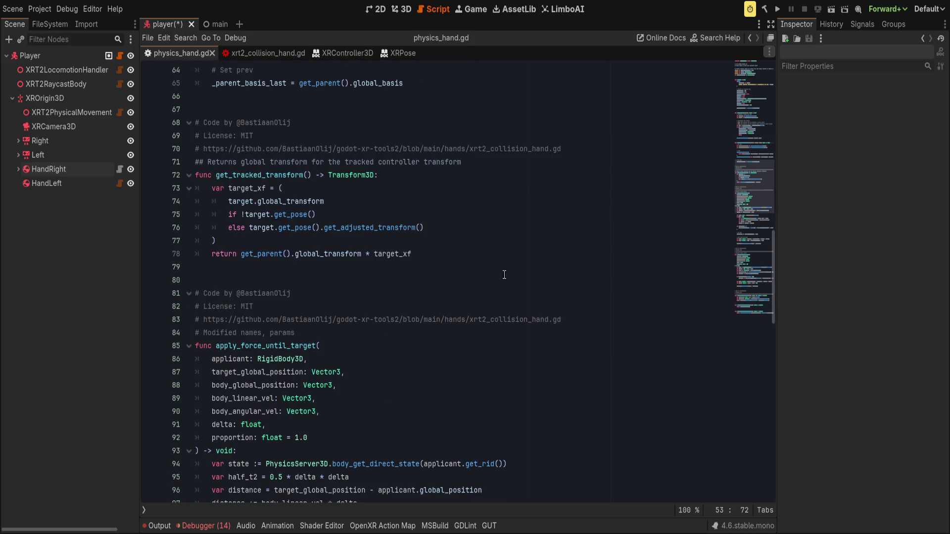
scroll(453, 287, "up", 2)
left_click(539, 350)
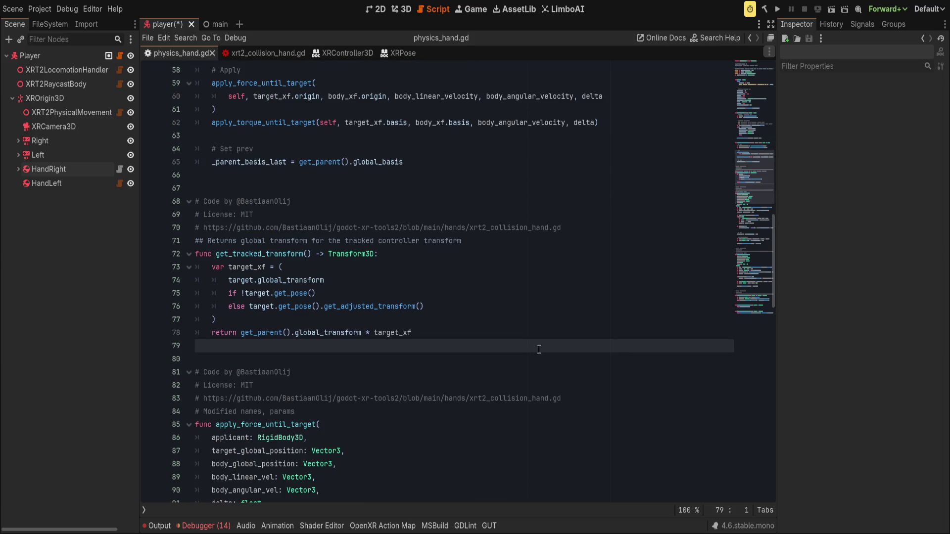
key("Return")
type("func apply")
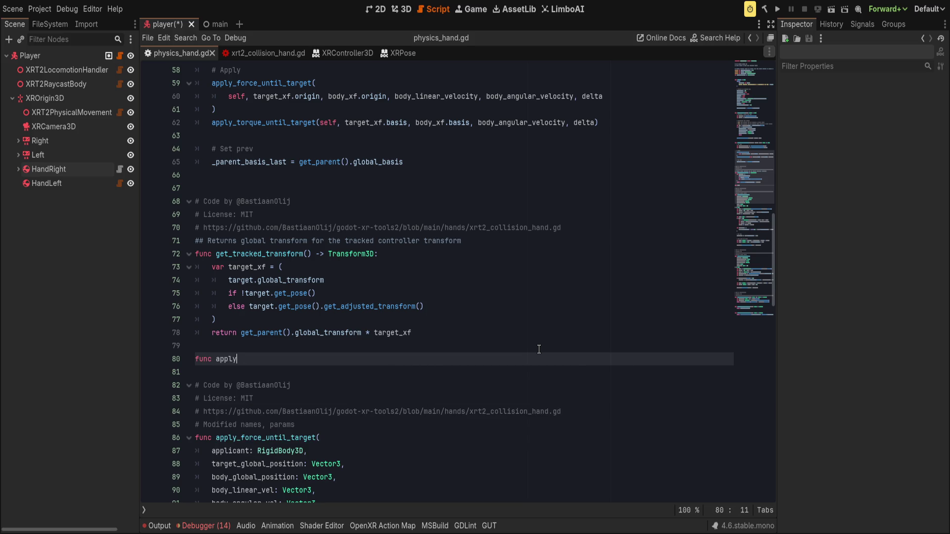
type("_force_")
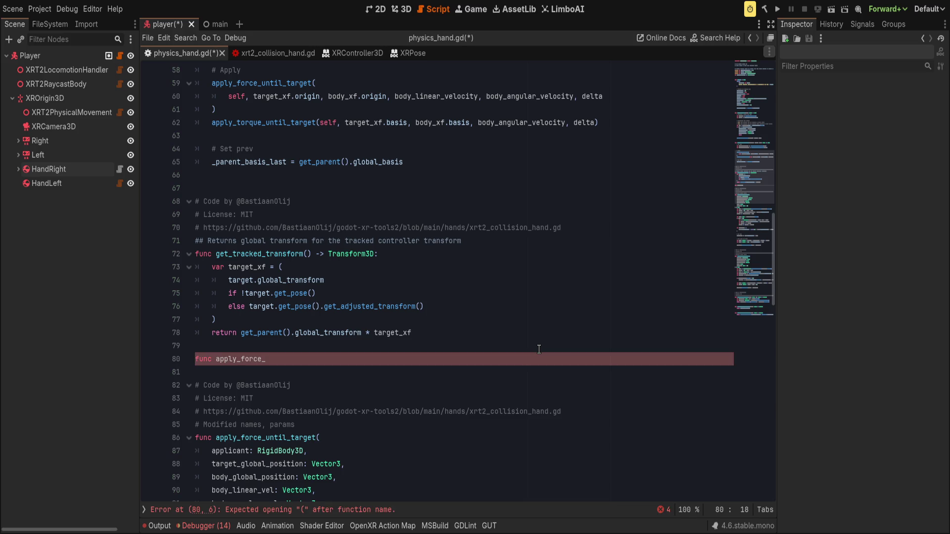
key("BackSpace")
type("s_until_targe")
type("t(")
key("Return")
scroll(474, 290, "down", 1)
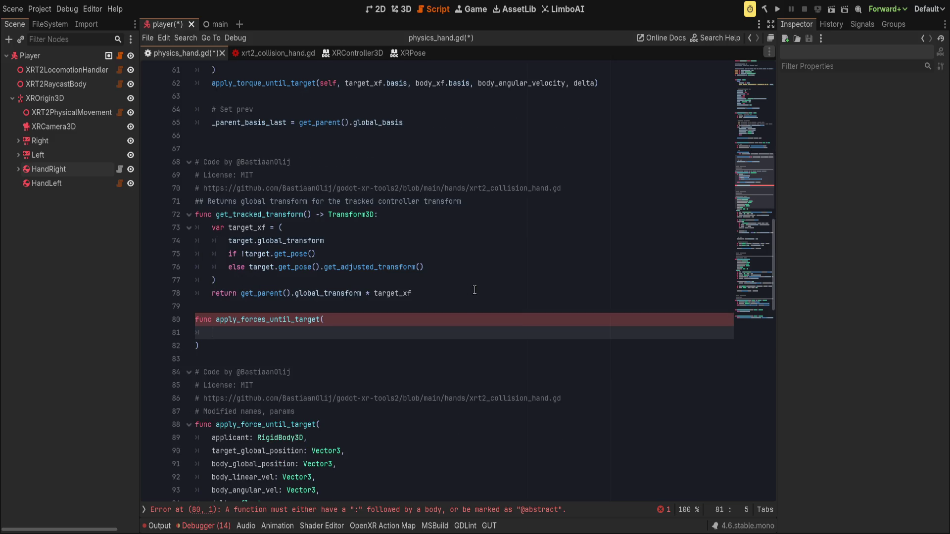
type("applicant")
key("ctrl+z")
key("ctrl+z")
key("ctrl+z")
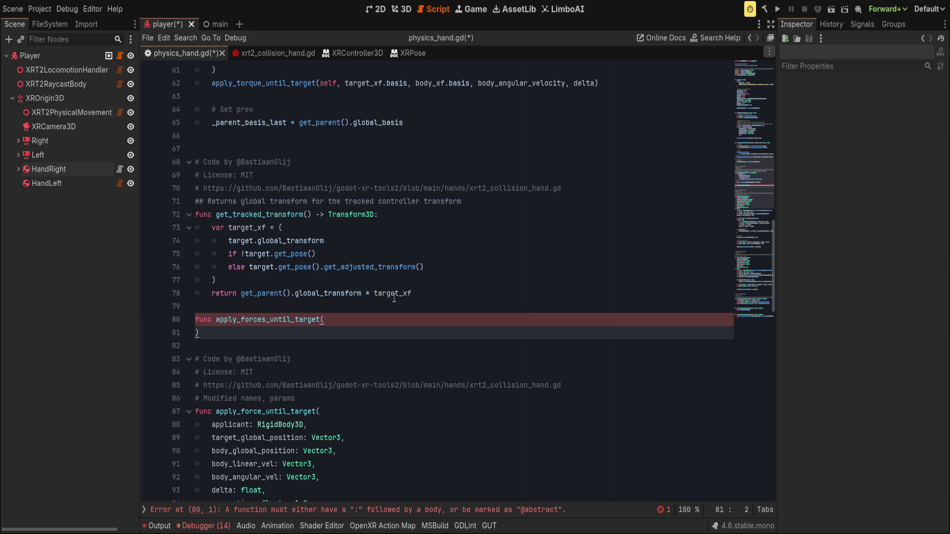
Inspect apply_force_until_target's physics state lookup, distance and half_t2 calculations, and parameters.
scroll(388, 319, "down", 2)
double_click(261, 308)
scroll(260, 307, "down", 3)
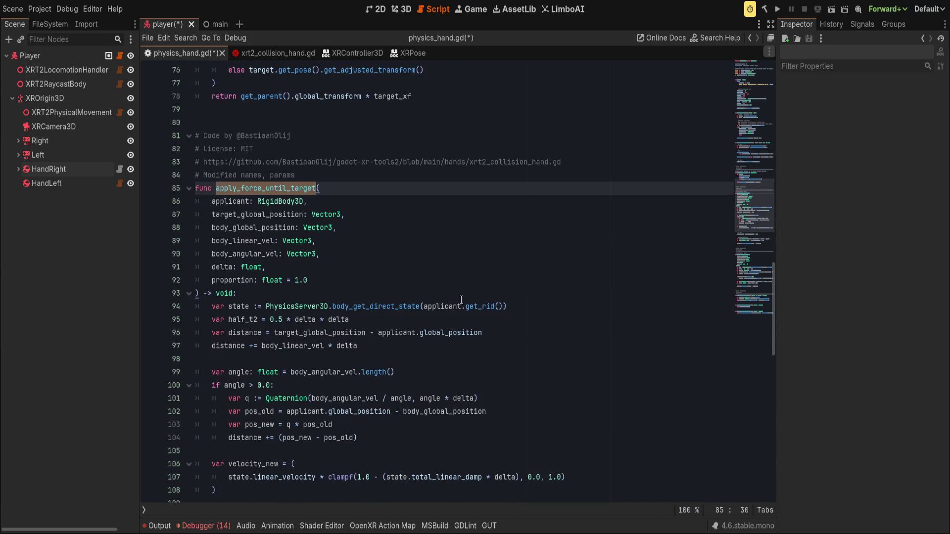
left_click(563, 307)
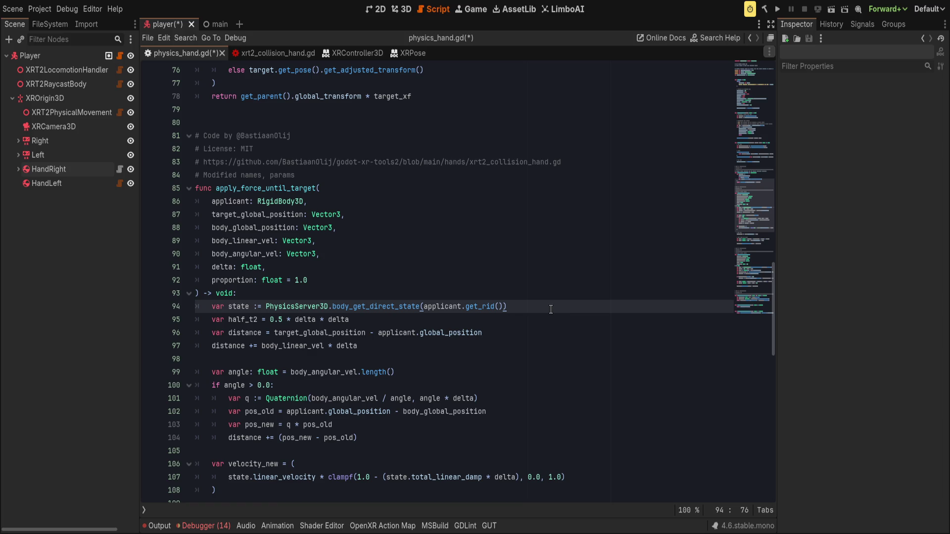
left_click(376, 330)
left_click(392, 321)
left_click(537, 334)
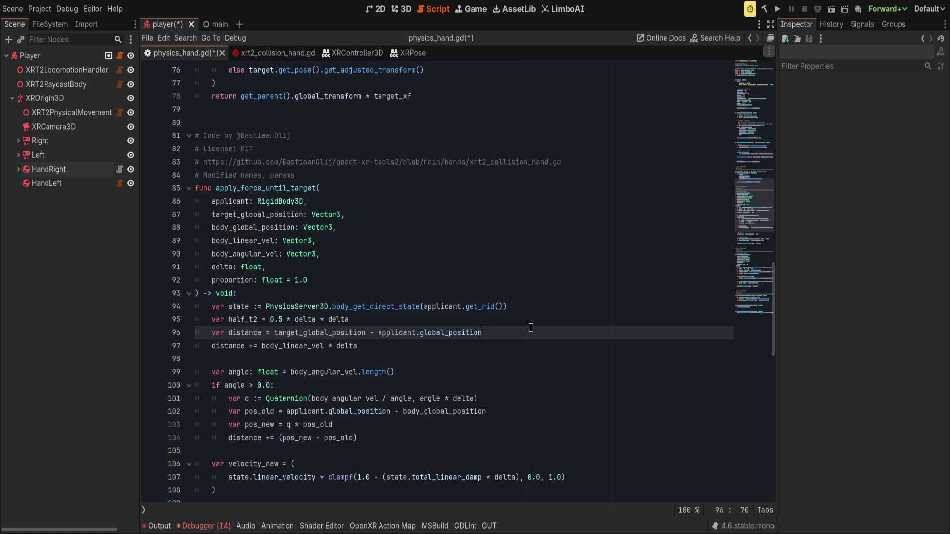
left_click(512, 324)
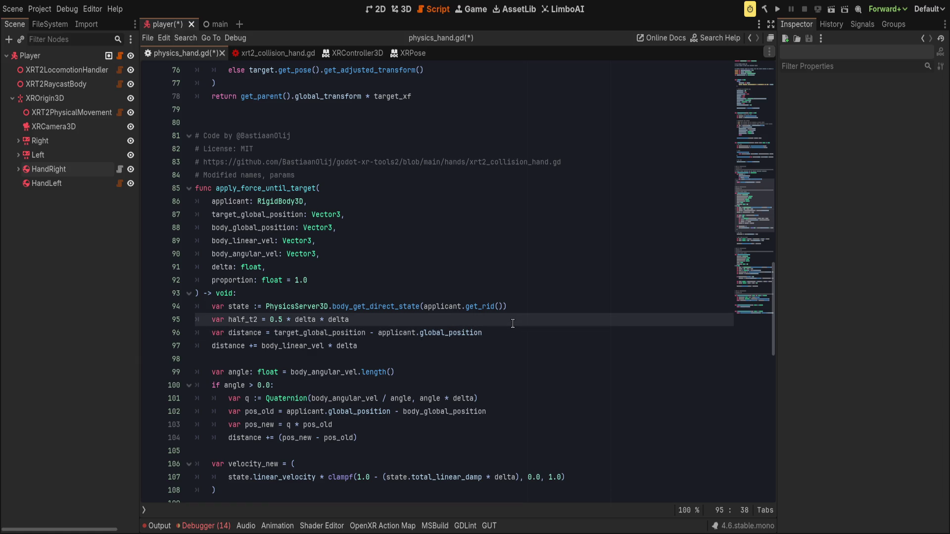
double_click(259, 188)
left_click(430, 268)
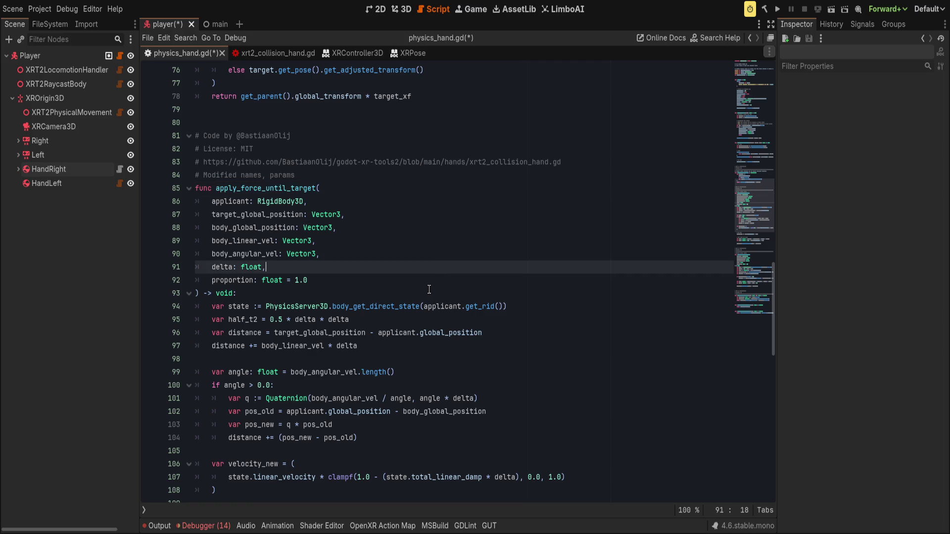
left_click(432, 289)
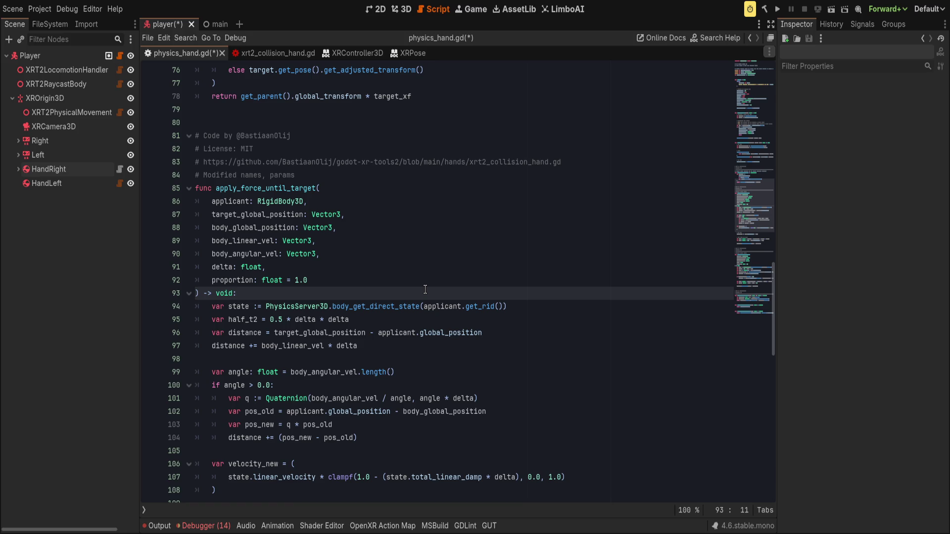
Inspect the torque function's moment calculation and return type line.
scroll(423, 290, "down", 2)
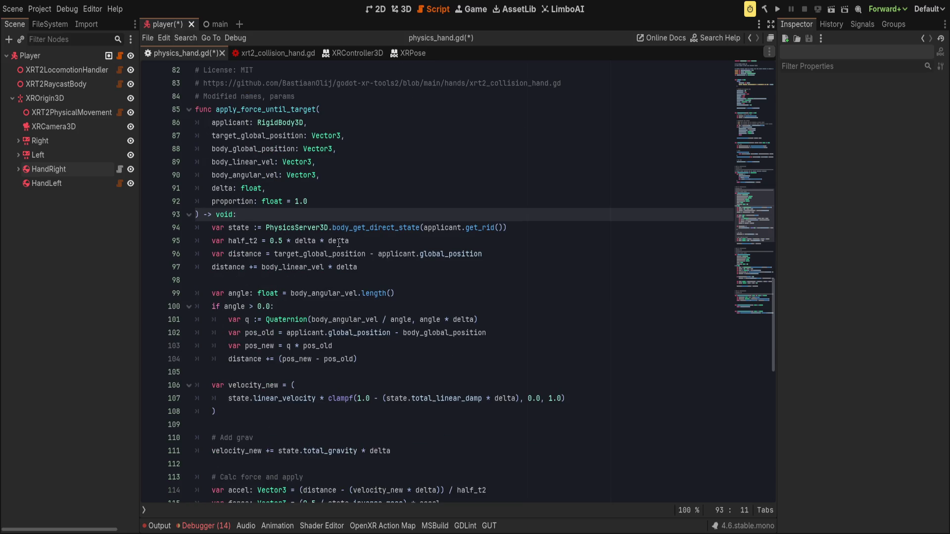
scroll(392, 266, "down", 1)
double_click(278, 72)
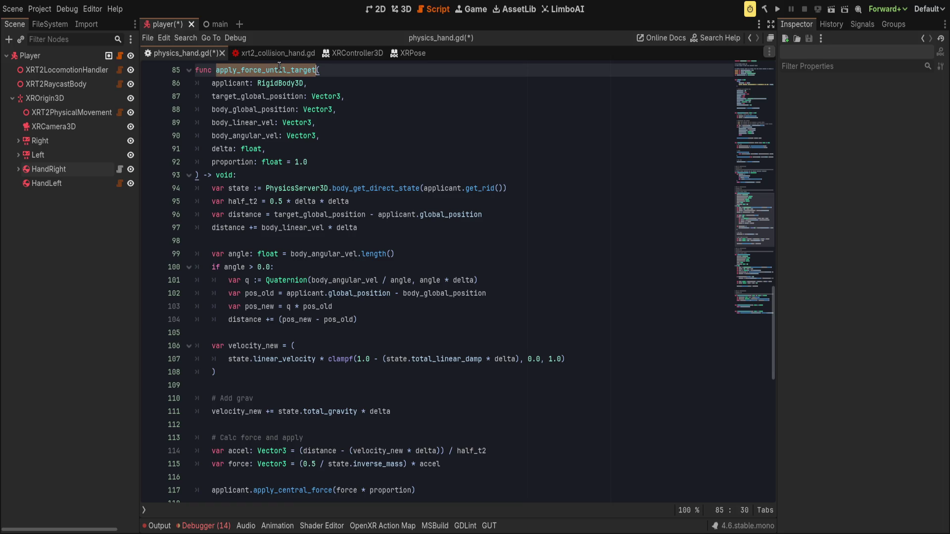
scroll(427, 231, "down", 11)
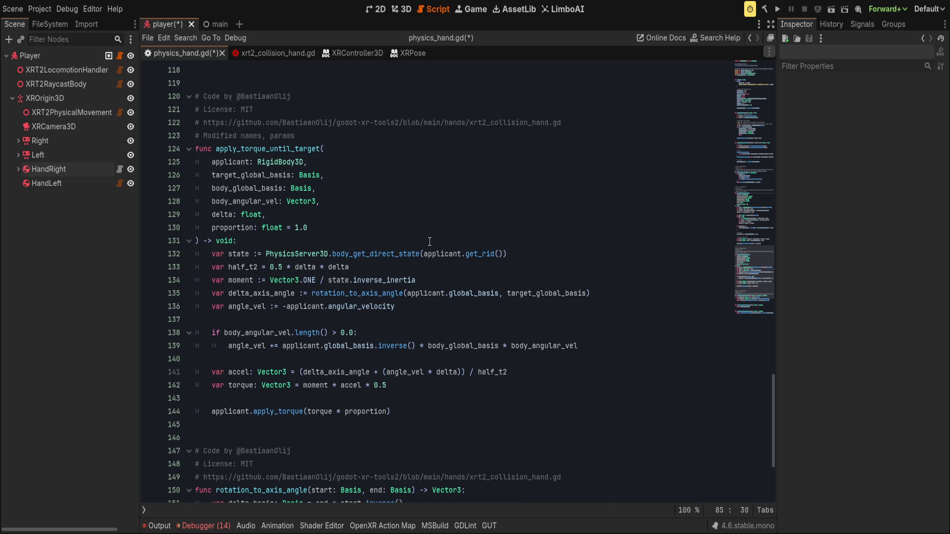
scroll(430, 242, "up", 1)
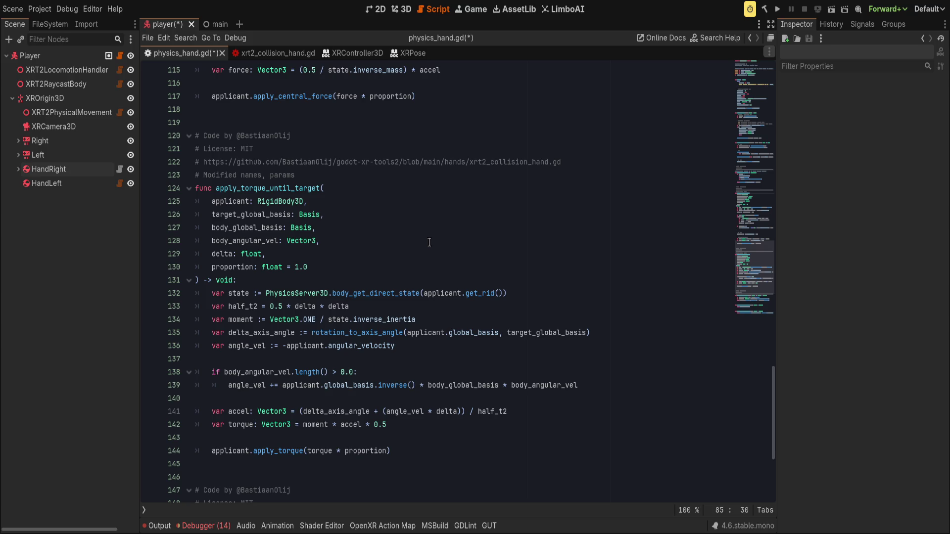
scroll(429, 242, "up", 11)
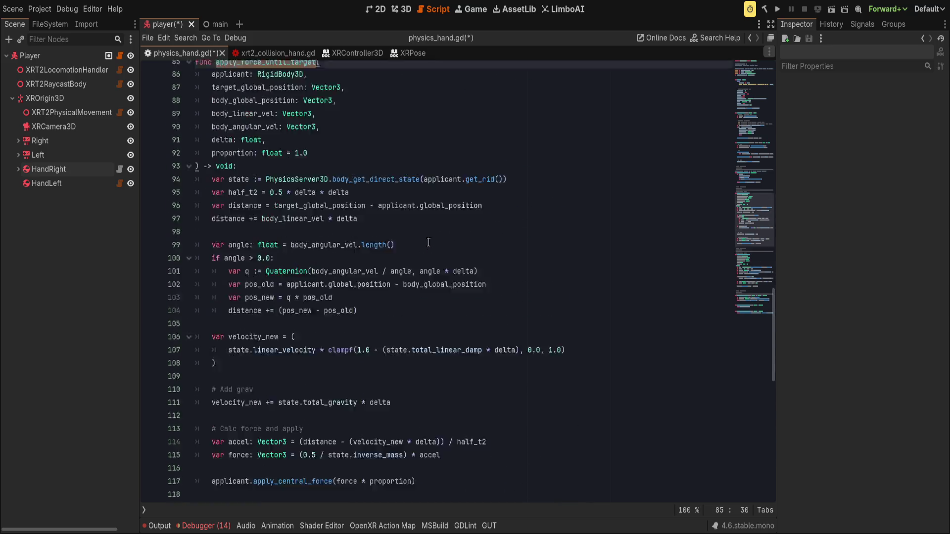
scroll(428, 242, "down", 9)
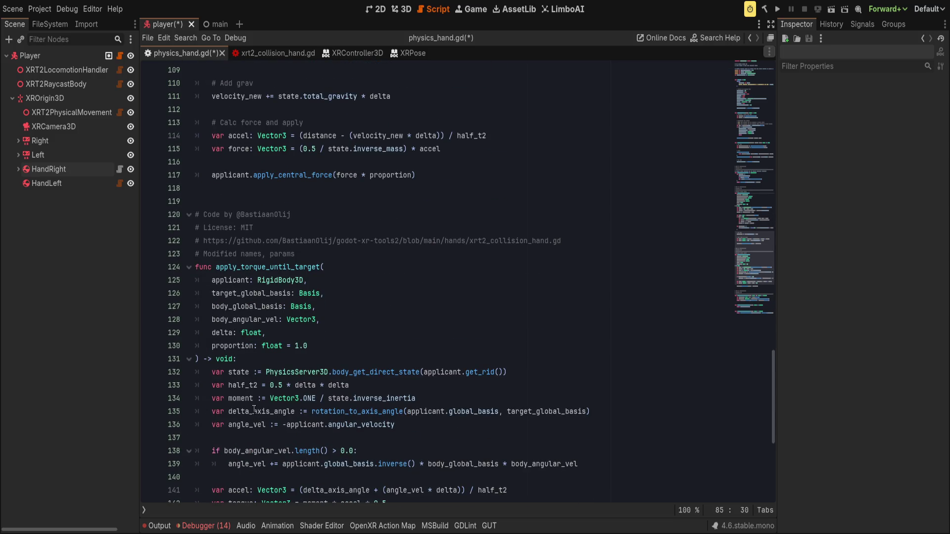
left_click(244, 399)
left_click(401, 373)
left_click(405, 388)
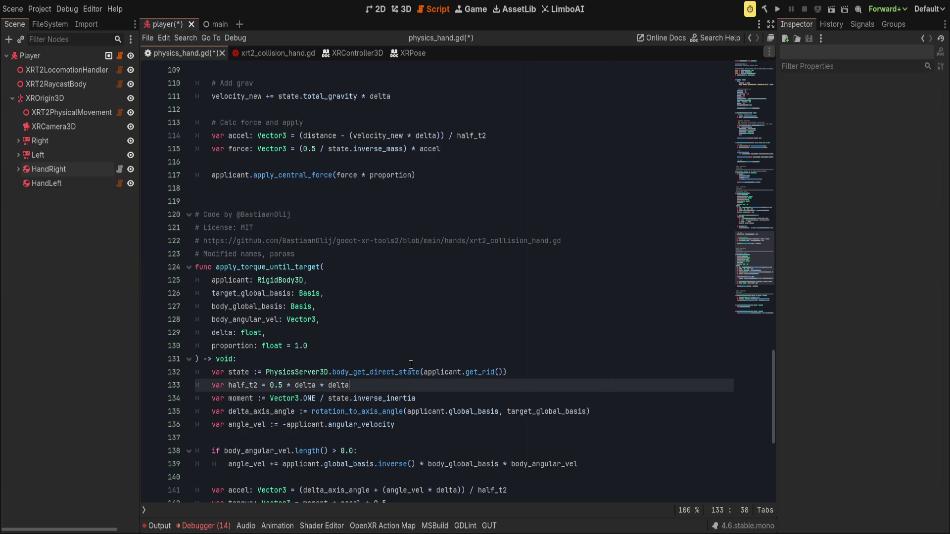
left_click(411, 360)
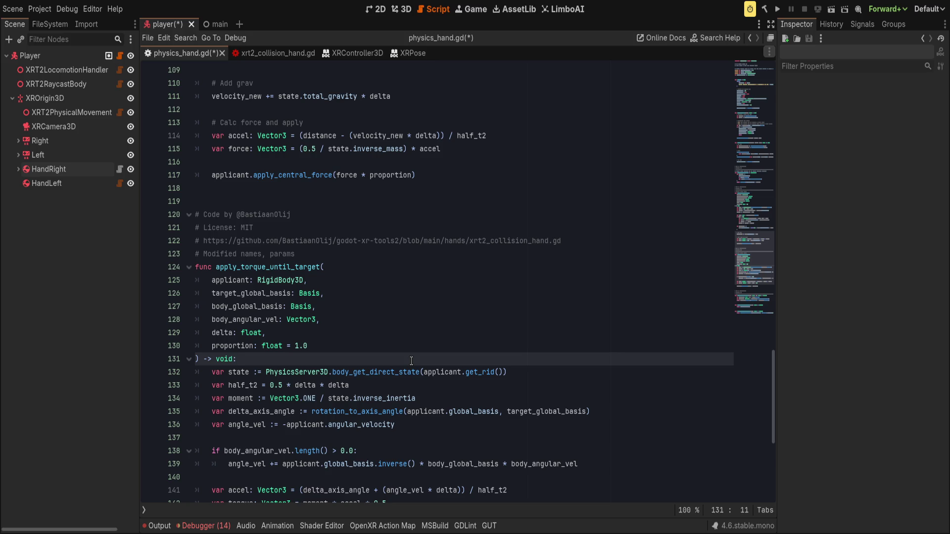
Return to the blank line after get_tracked_transform to begin editing.
scroll(413, 304, "up", 4)
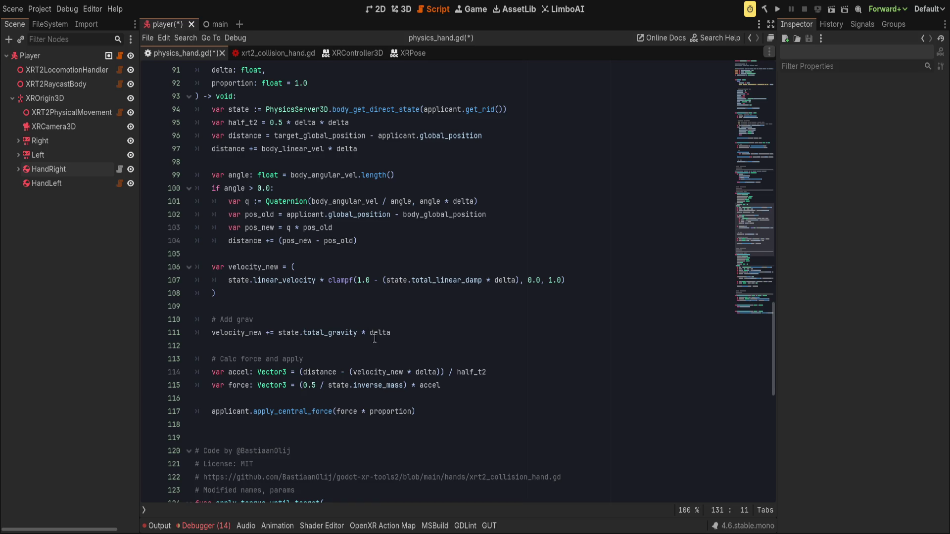
scroll(374, 338, "up", 5)
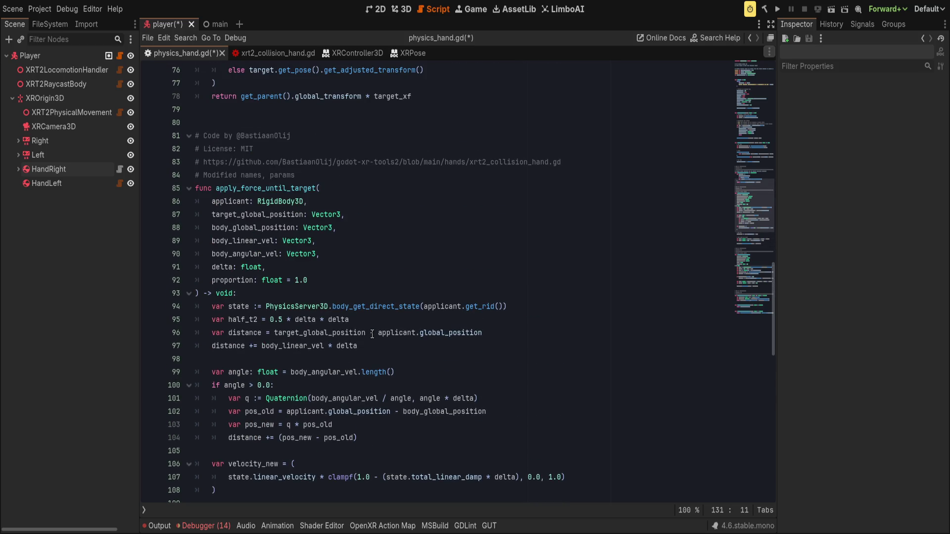
scroll(372, 335, "down", 1)
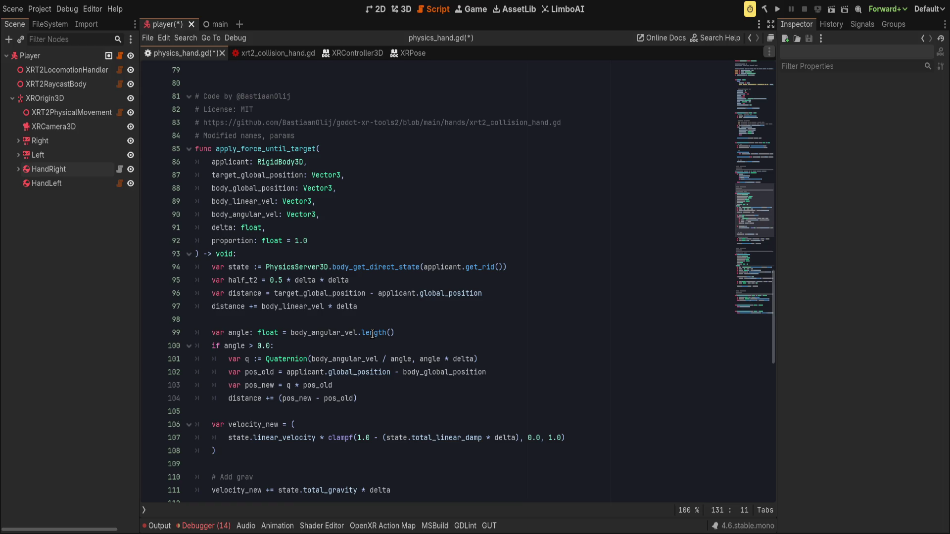
scroll(372, 335, "down", 8)
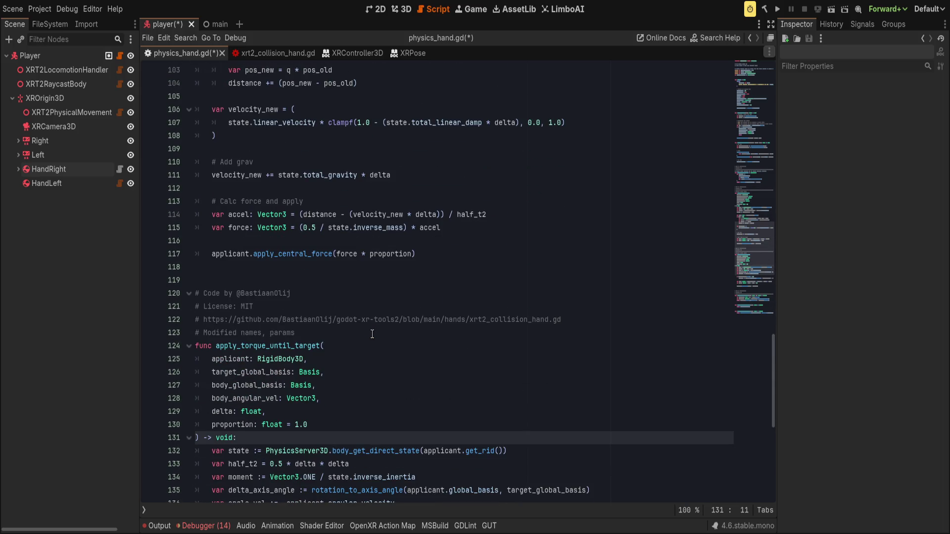
scroll(372, 335, "up", 14)
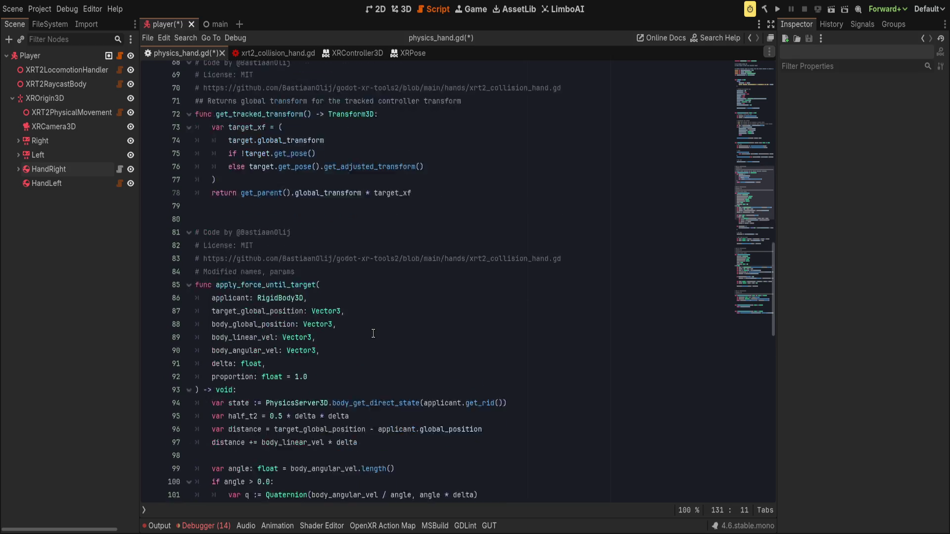
left_click(389, 306)
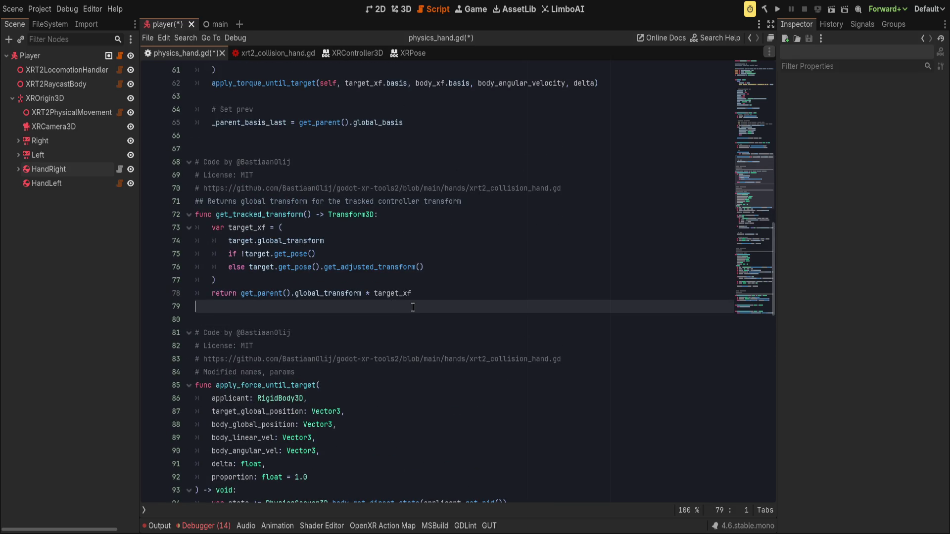
Begin the apply_forces_until_target signature with an applicant: RigidBody3D parameter.
scroll(412, 307, "down", 4)
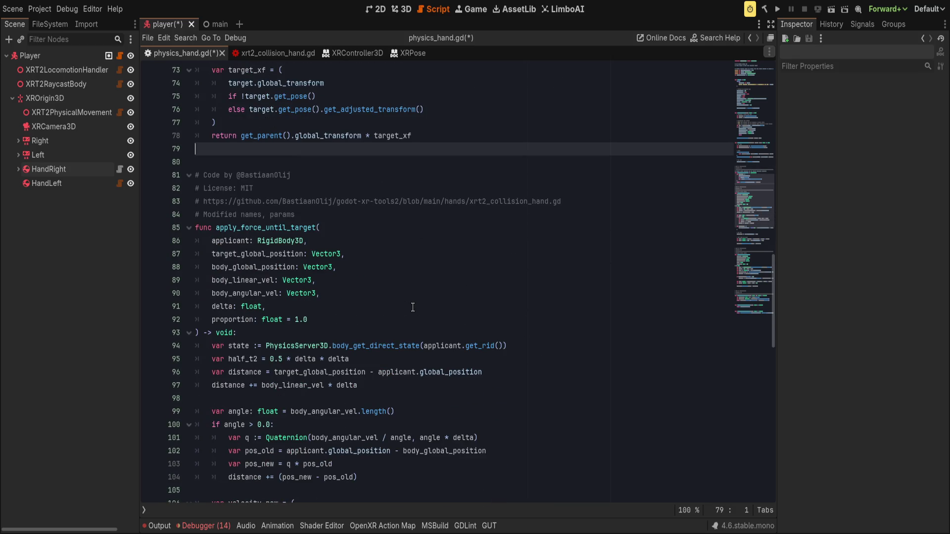
key("Return")
key("Return")
type("unc apply_forces_until_t")
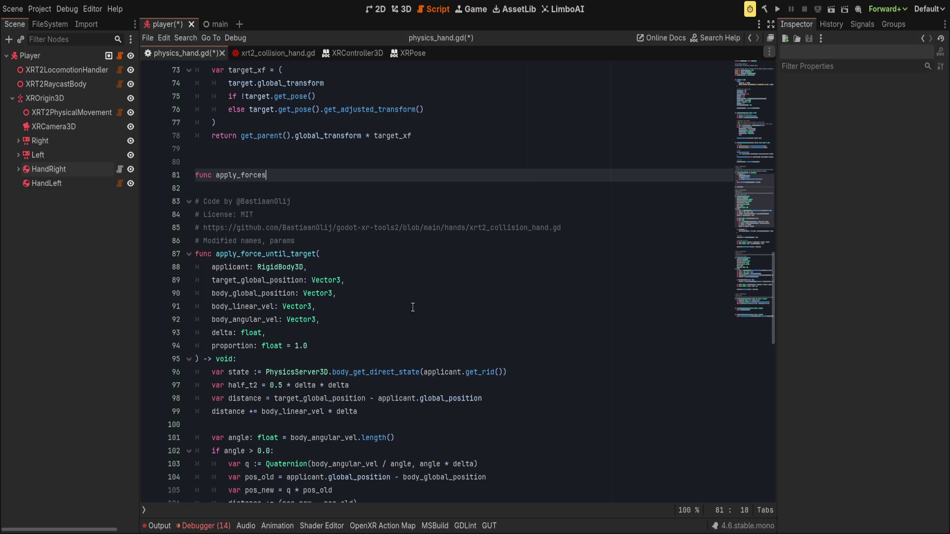
type("argt(")
key("BackSpace")
key("BackSpace")
type("et(")
type("applican")
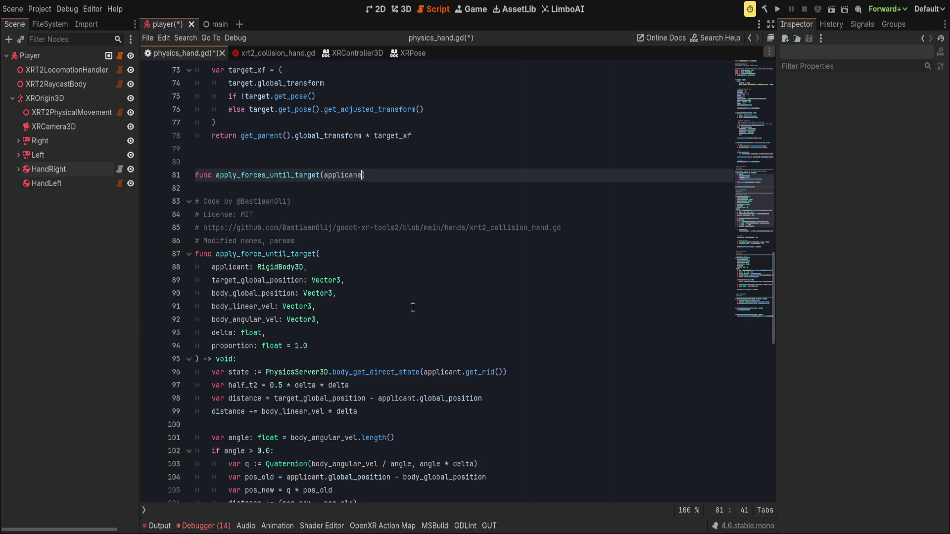
type("t: Rigid")
type("Body3D,")
key("Escape")
type("target")
Add target_xf: Transform3D and body_xf: Transform3D parameters.
scroll(313, 430, "down", 5)
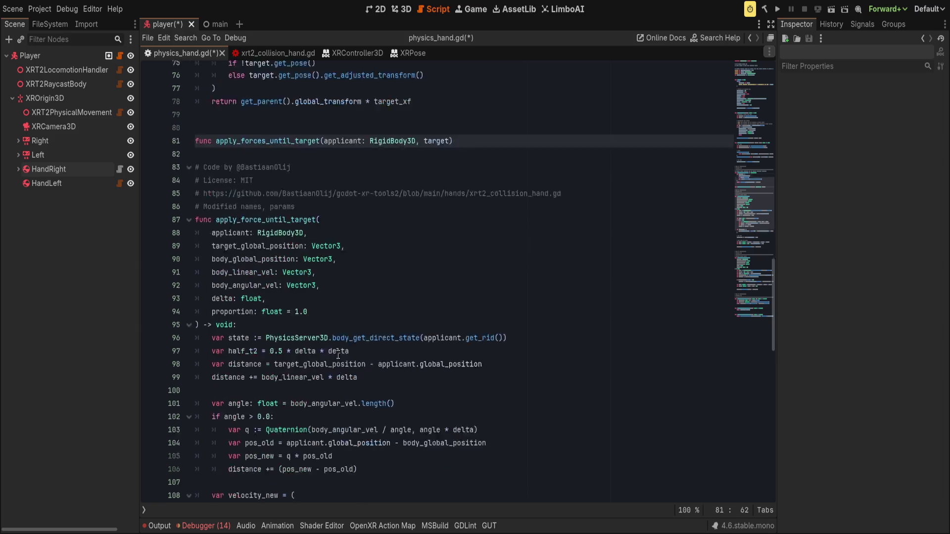
scroll(313, 430, "down", 5)
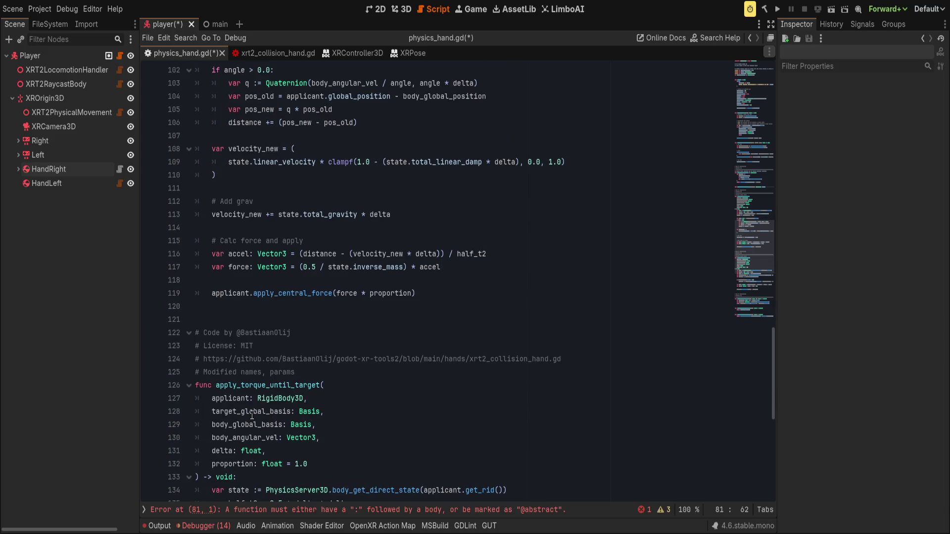
scroll(252, 416, "up", 10)
type("_")
type("xf:Transfo")
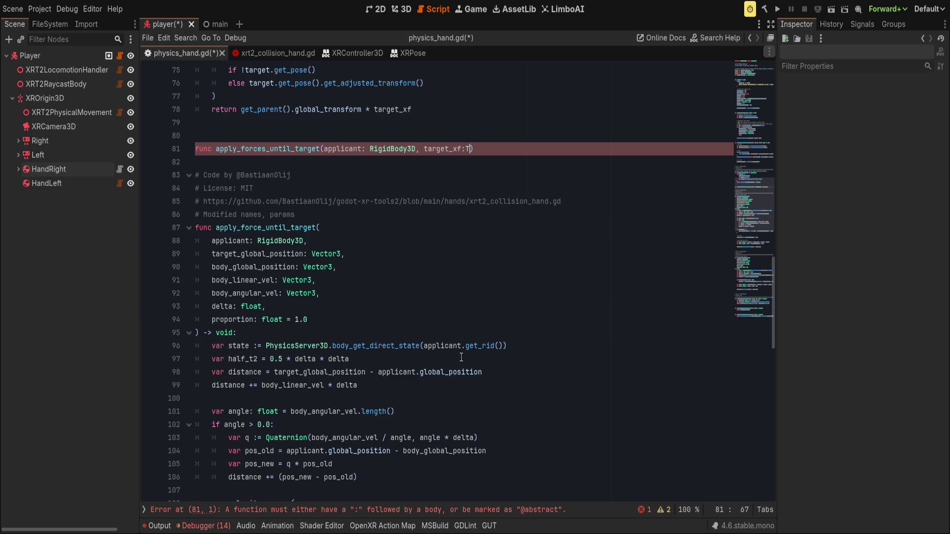
type("rm3D,")
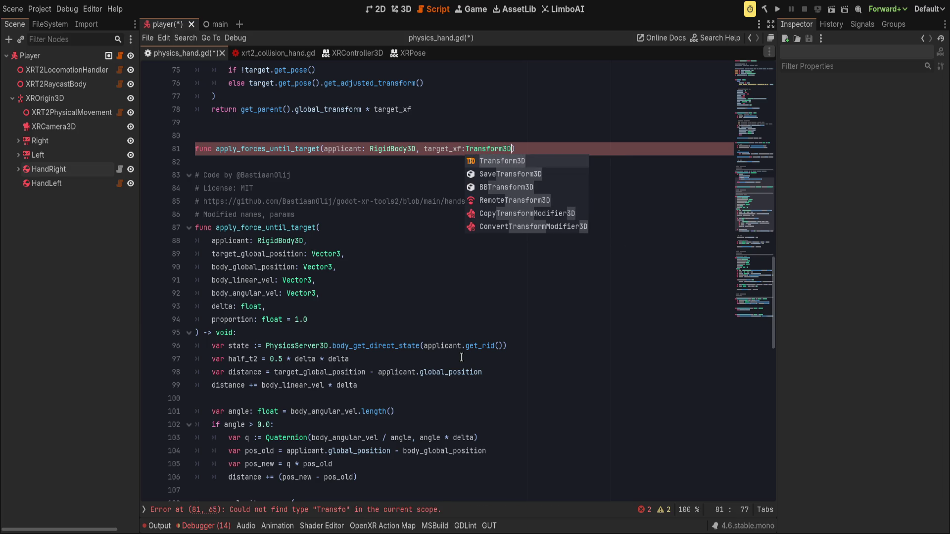
scroll(450, 356, "down", 9)
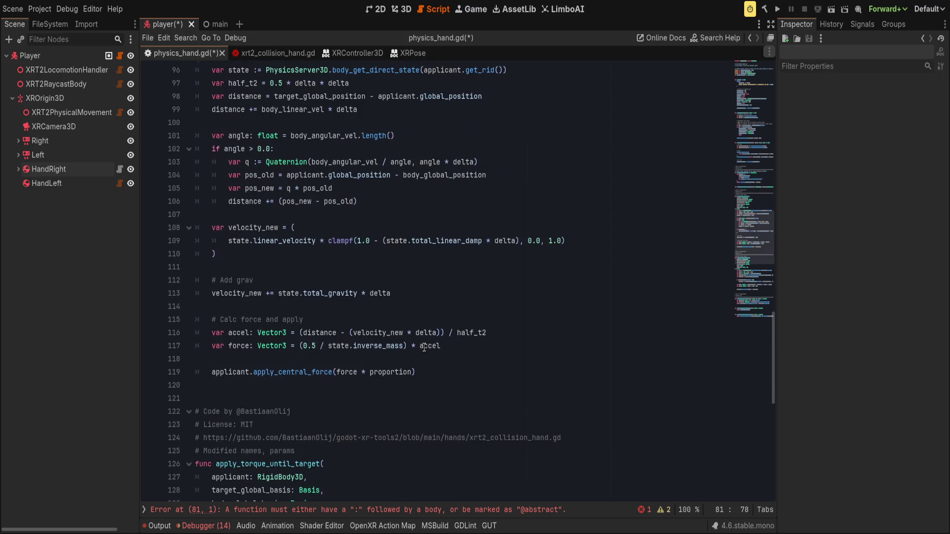
scroll(425, 346, "up", 10)
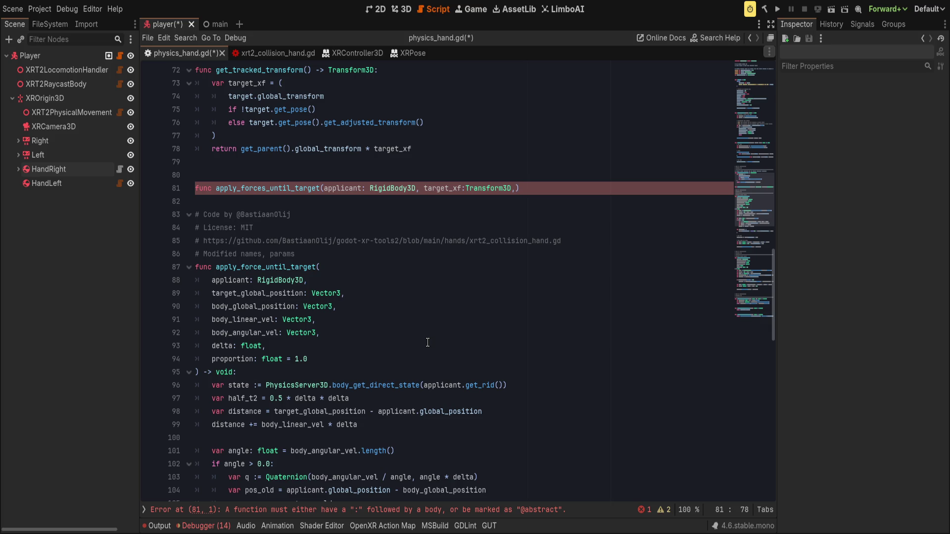
type("body_")
type("xf:Transform3D,")
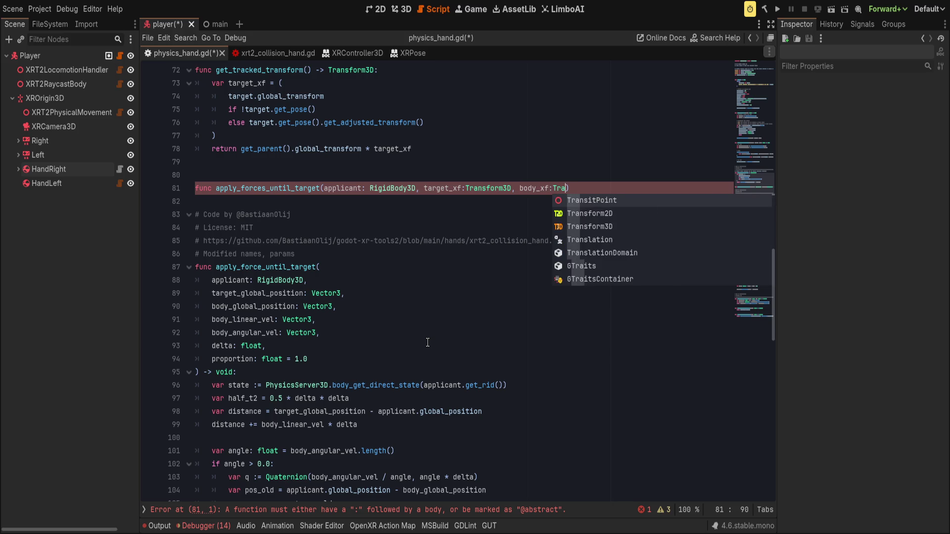
key("Escape")
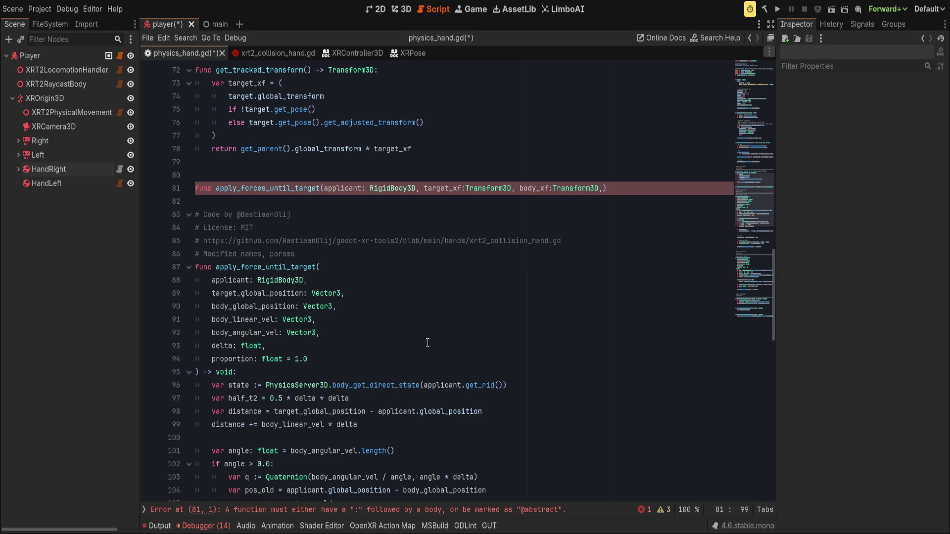
Add body_linear_velocity and body_angular_velocity parameters typed Vector3.
scroll(364, 343, "down", 1)
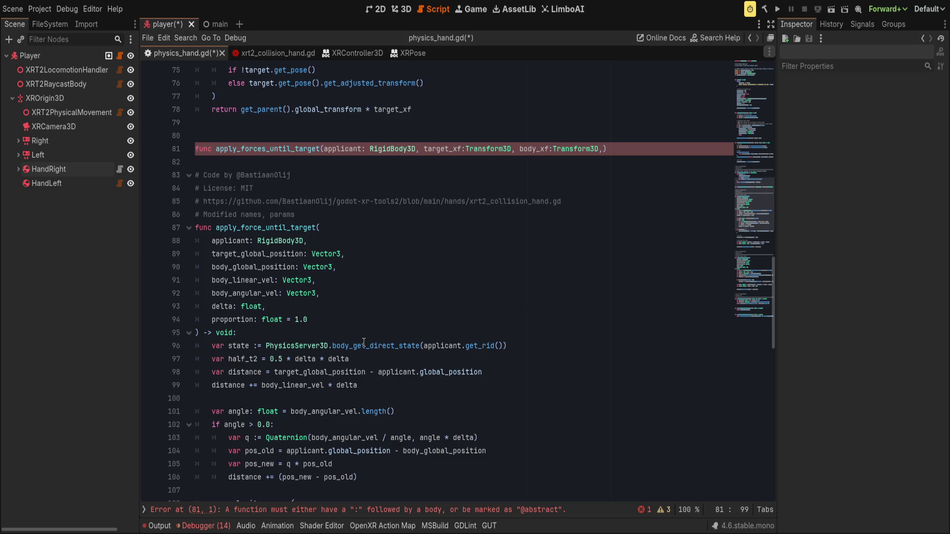
scroll(364, 342, "down", 12)
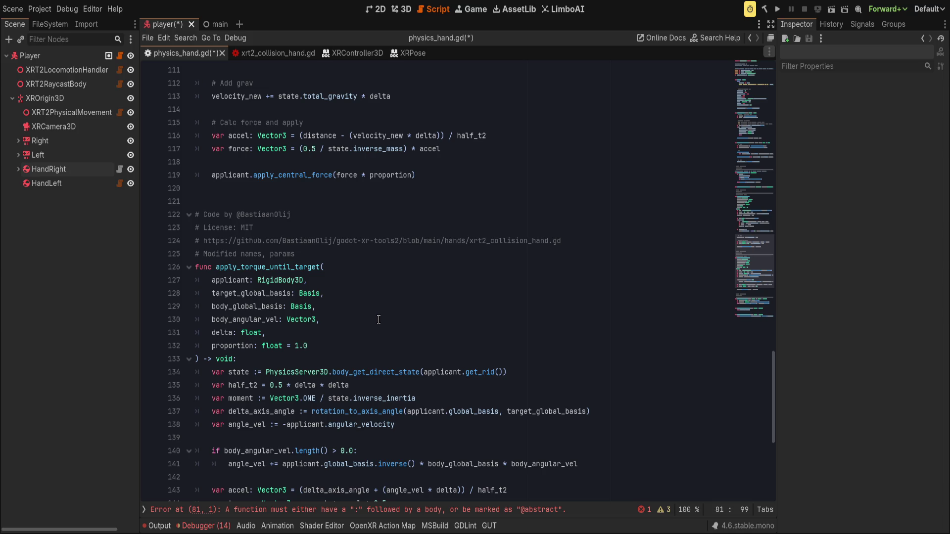
type("body_linear, body_angular")
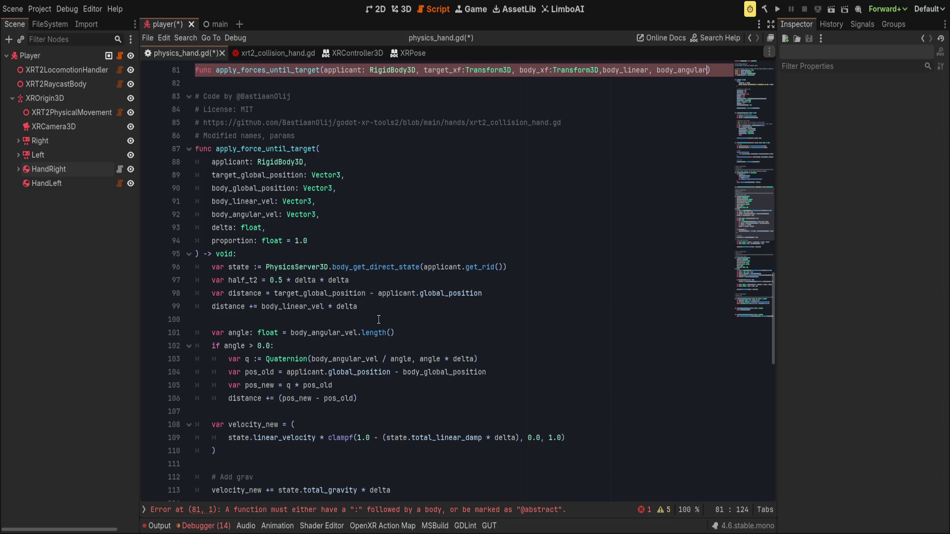
key("ctrl+Left")
key("ctrl+Left")
type("_")
type("velocit")
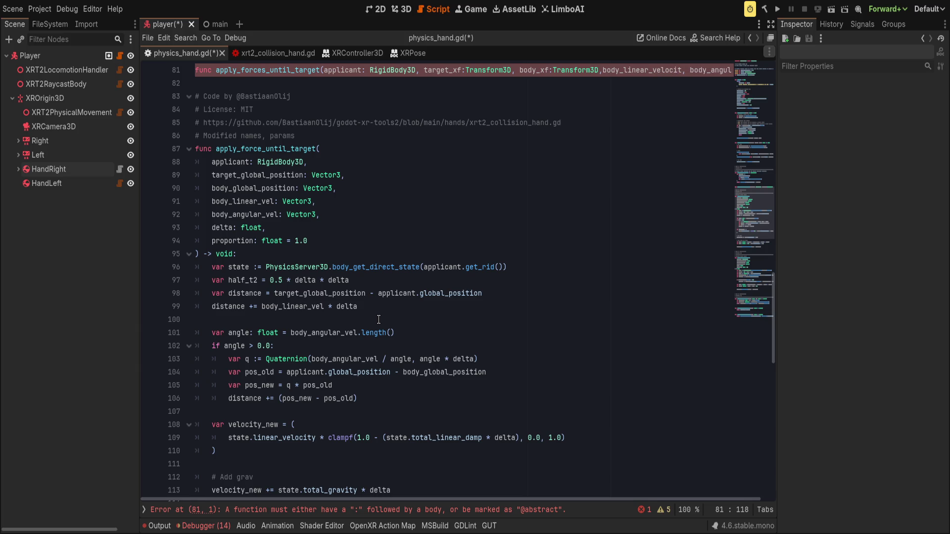
key("End")
type("y")
key("End")
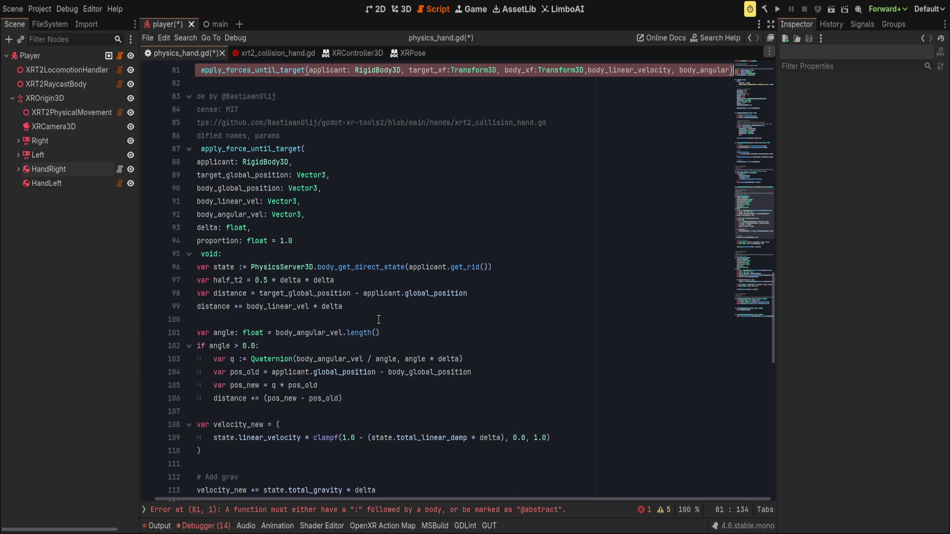
type("_velo")
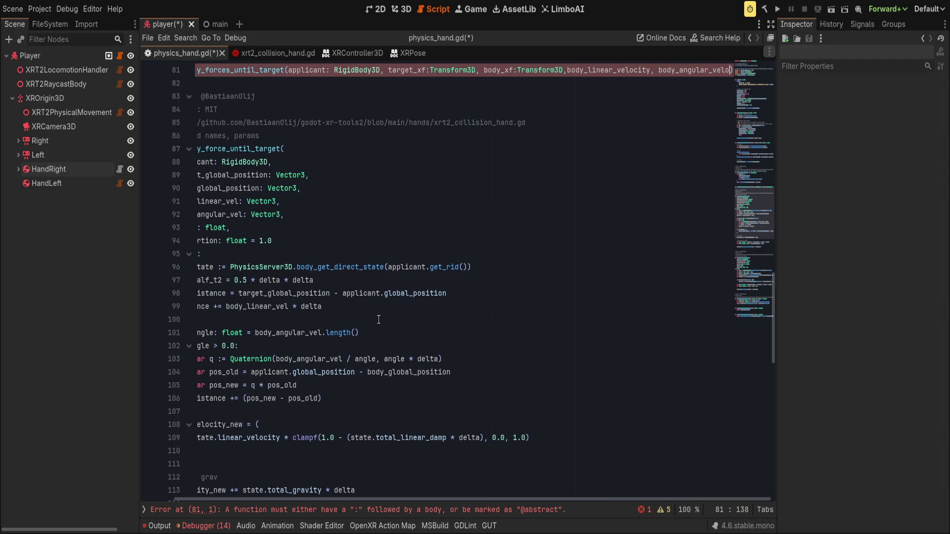
type("city:Vector3")
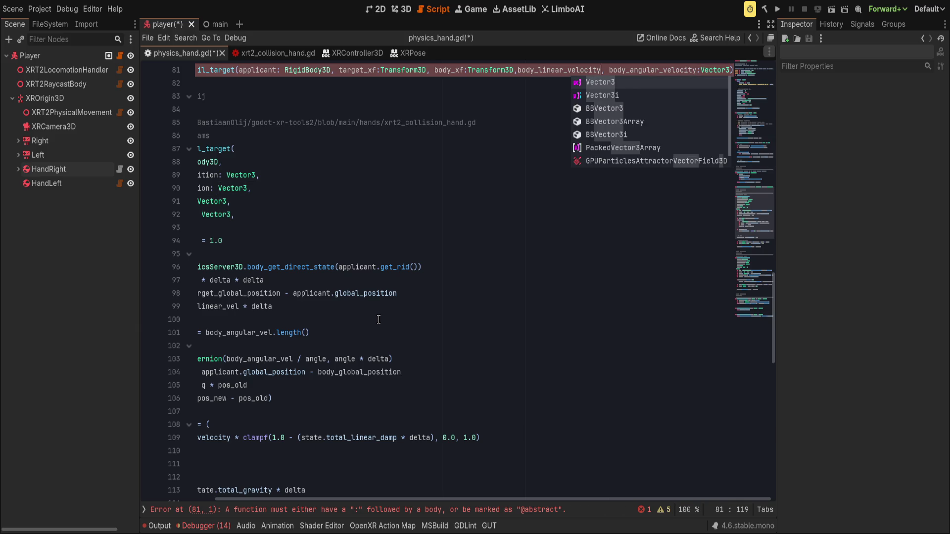
key("ctrl+v")
Finish the parameter list with delta: float and proportion: float = 1.0.
type(",")
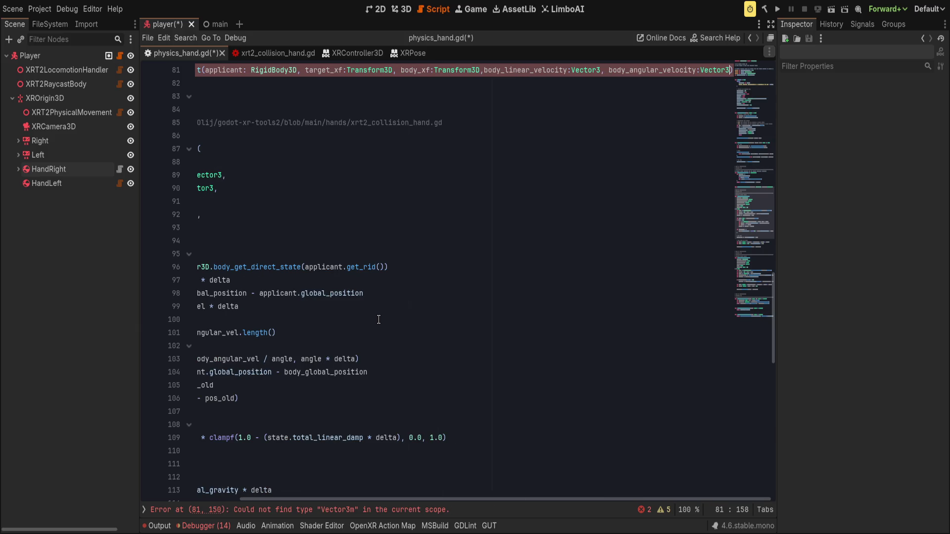
type(" delta:flaot,")
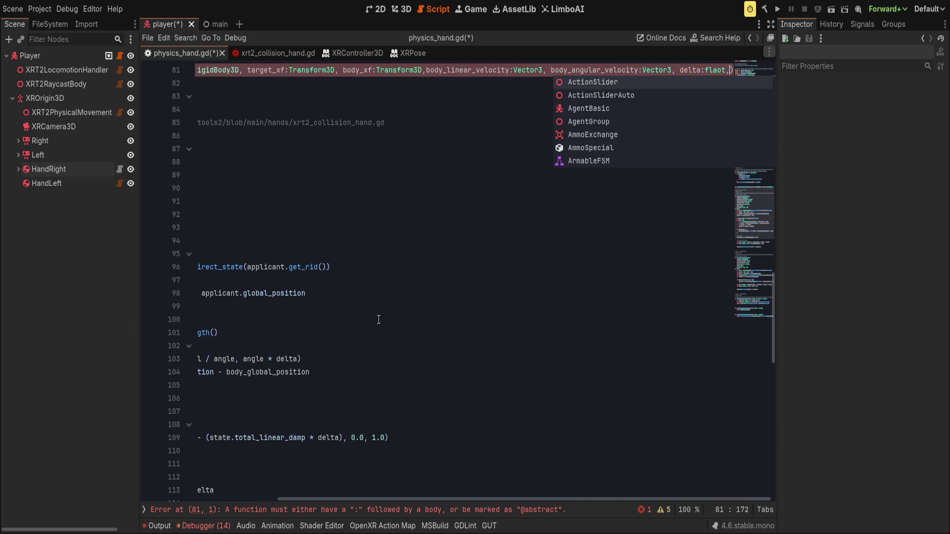
key("Return")
type(",")
type(" prop")
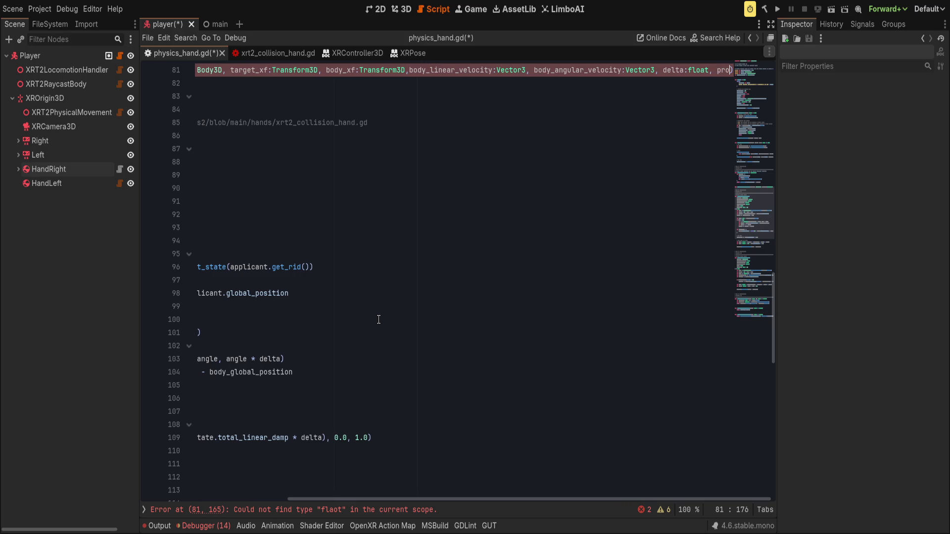
type("ortion:")
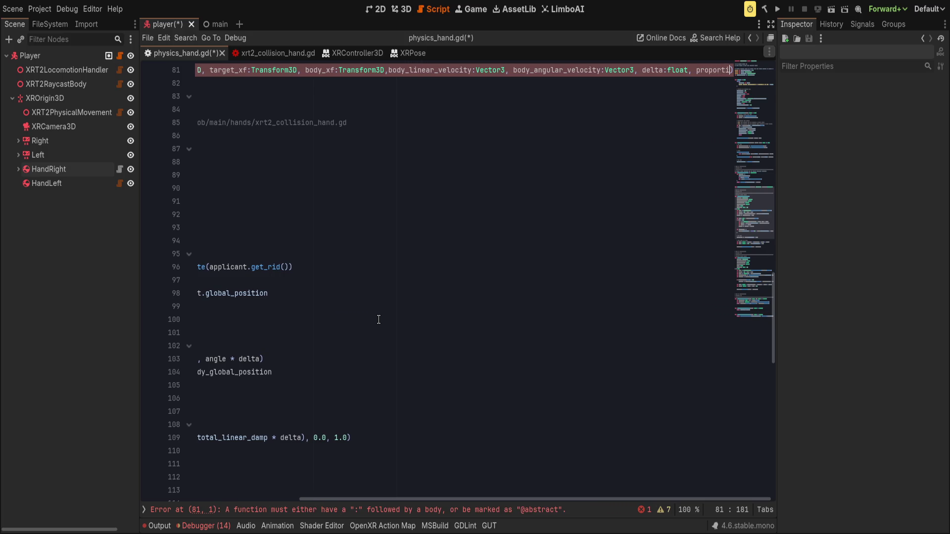
type("float=1.0")
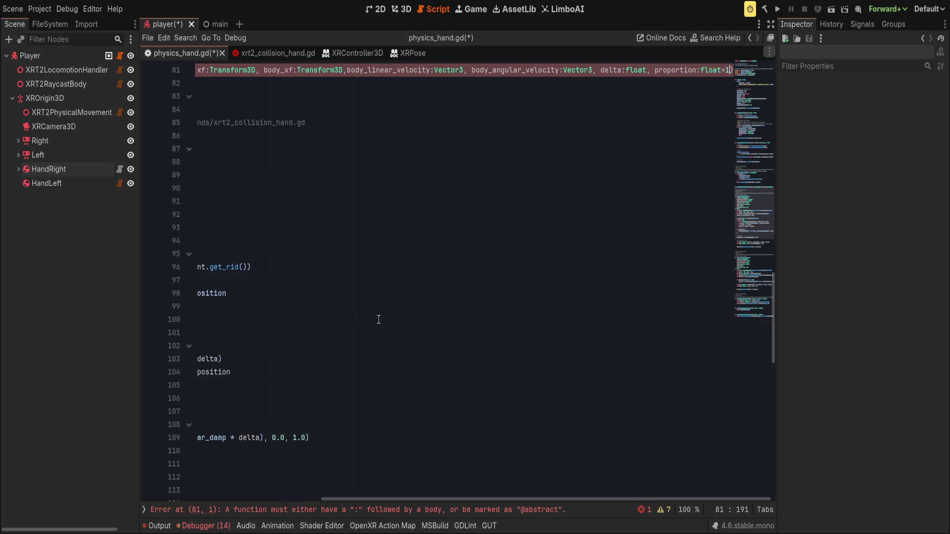
left_click_drag(370, 502, 186, 502)
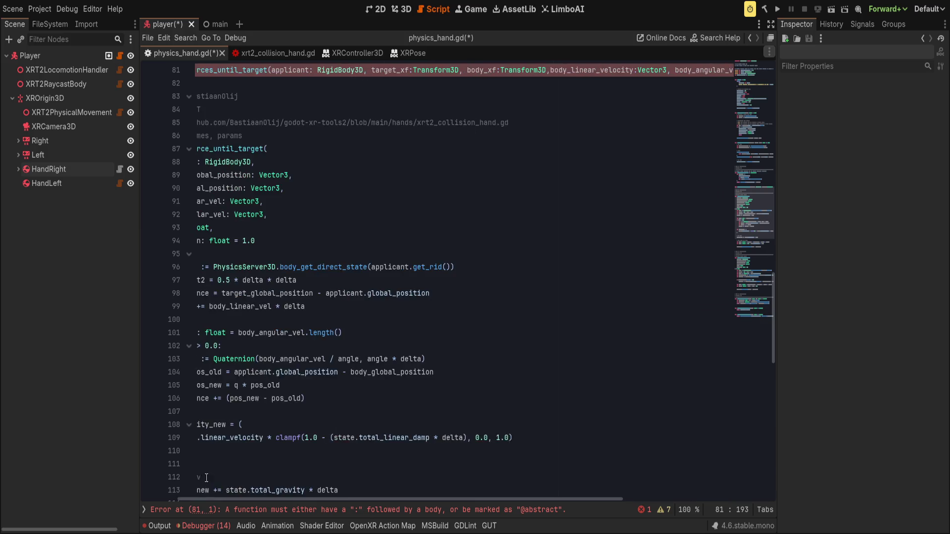
scroll(271, 396, "down", 9)
scroll(272, 396, "down", 1)
left_click(314, 330)
left_click(361, 342)
left_click(356, 321)
left_click(351, 305)
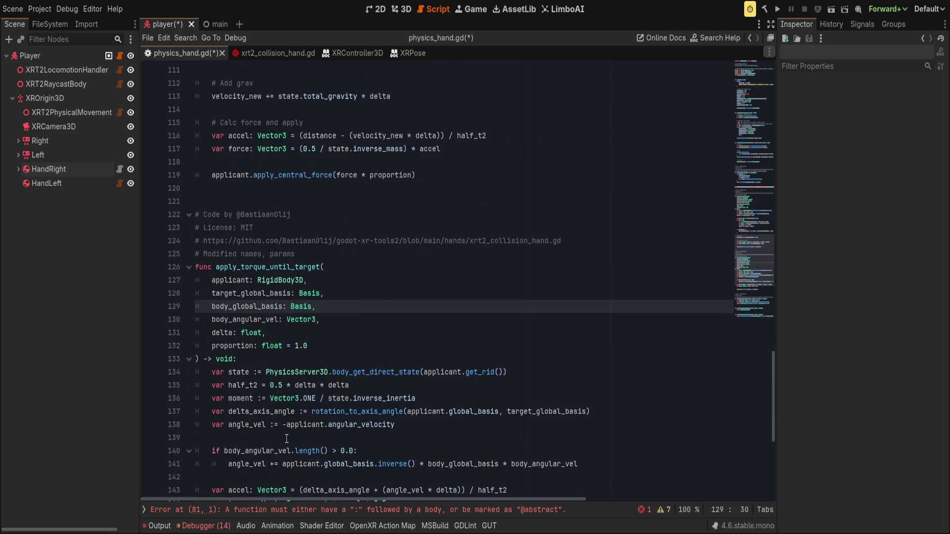
scroll(275, 406, "up", 8)
scroll(276, 405, "up", 5)
left_click(395, 319)
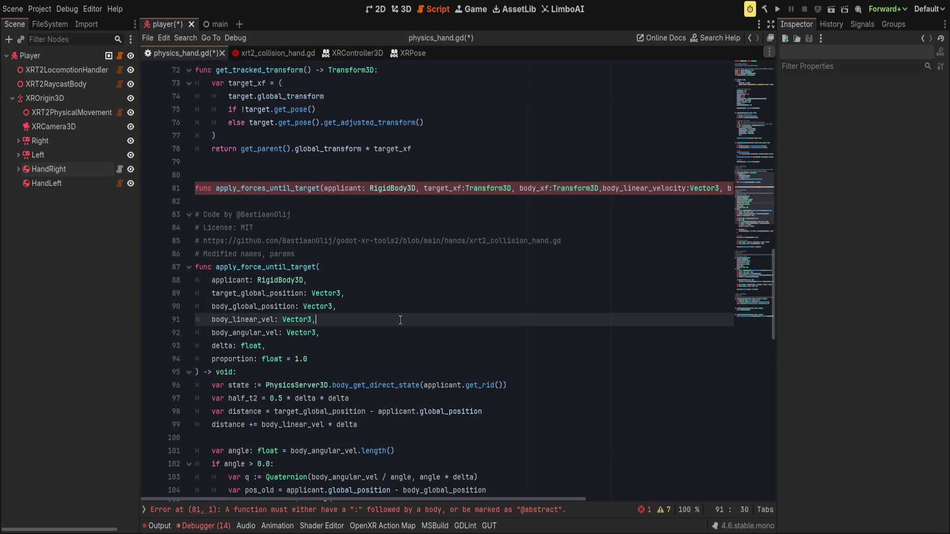
Save the script and close the new signature with -> void, starting the body.
key("ctrl+s")
left_click(290, 297)
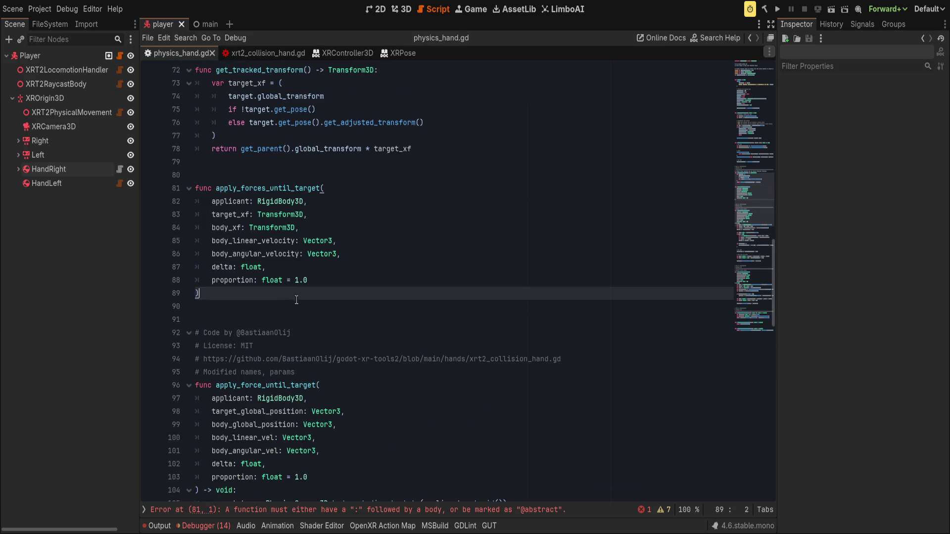
scroll(290, 297, "down", 1)
type(" -> void:")
key("Return")
scroll(333, 231, "down", 2)
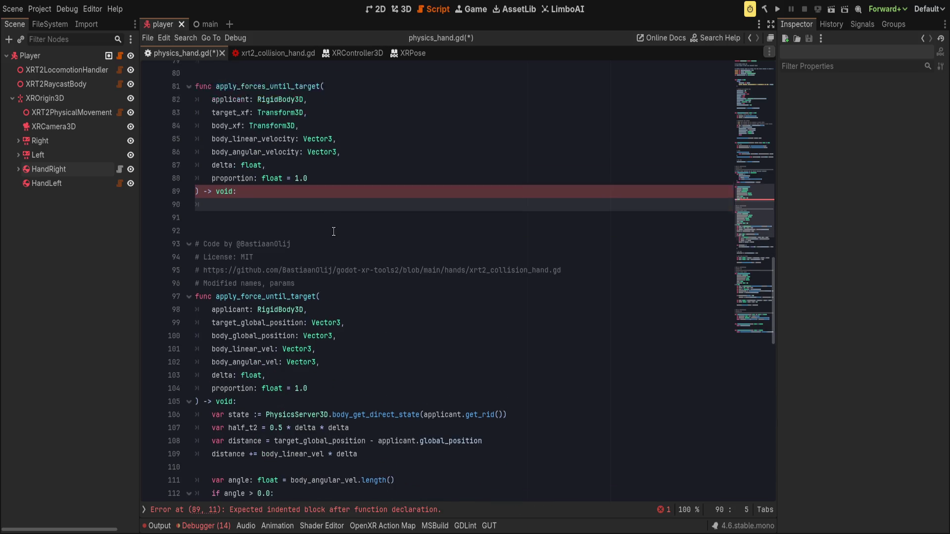
type("var state")
key("Return")
type("var")
Paste the state and half_t2 lines from apply_force_until_target into the body, then begin var d_linear.
left_click_drag(483, 425, 175, 408)
key("ctrl+c")
left_click_drag(197, 188, 433, 206)
key("ctrl+v")
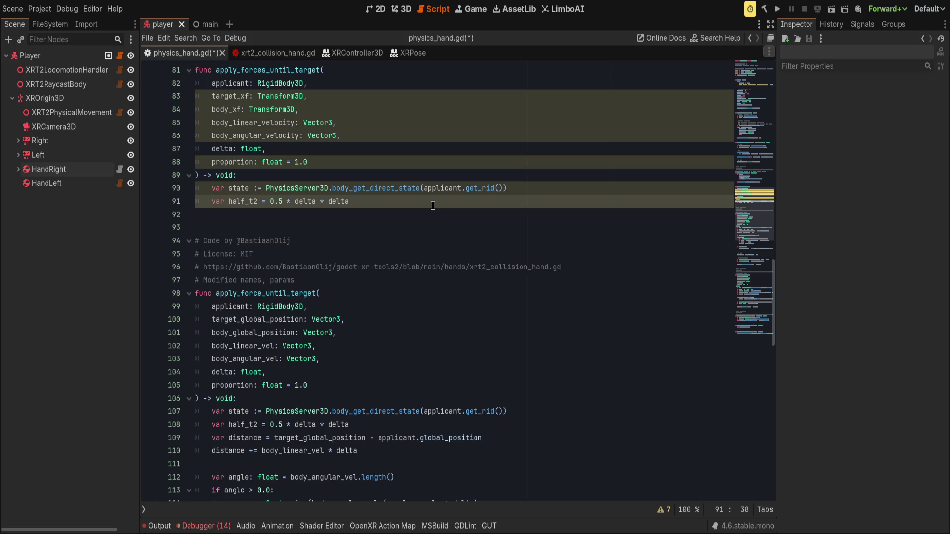
key("Return")
type("var d_linear =")
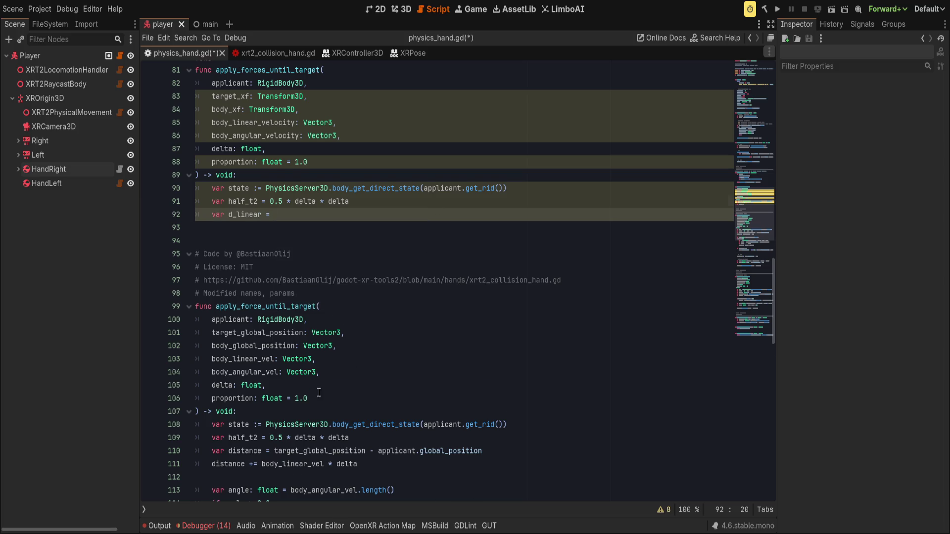
Set d_linear to the target-minus-applicant position expression, then add d_linear += body_linear_velocity * delta.
scroll(433, 206, "down", 2)
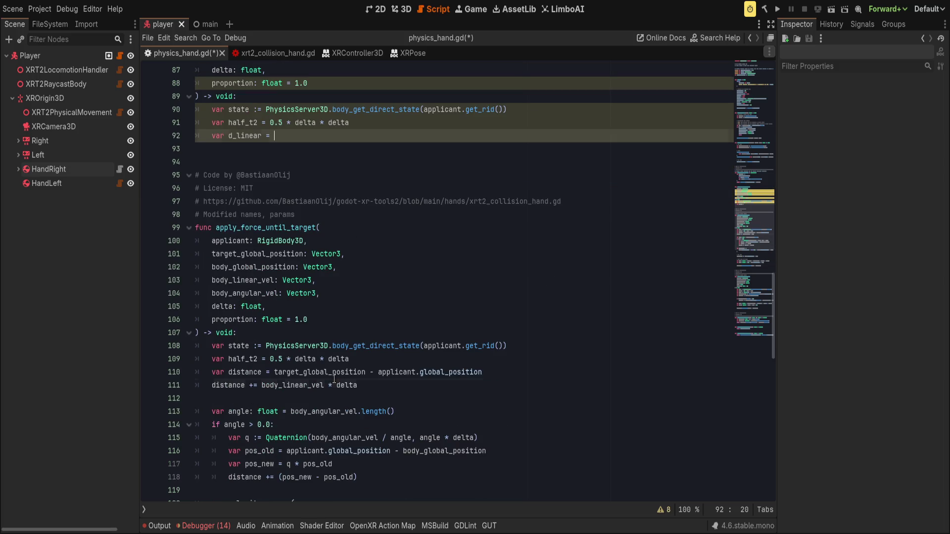
left_click(365, 372)
key("shift+Up")
left_click_drag(273, 372, 508, 372)
key("ctrl+c")
left_click(400, 136)
key("ctrl+v")
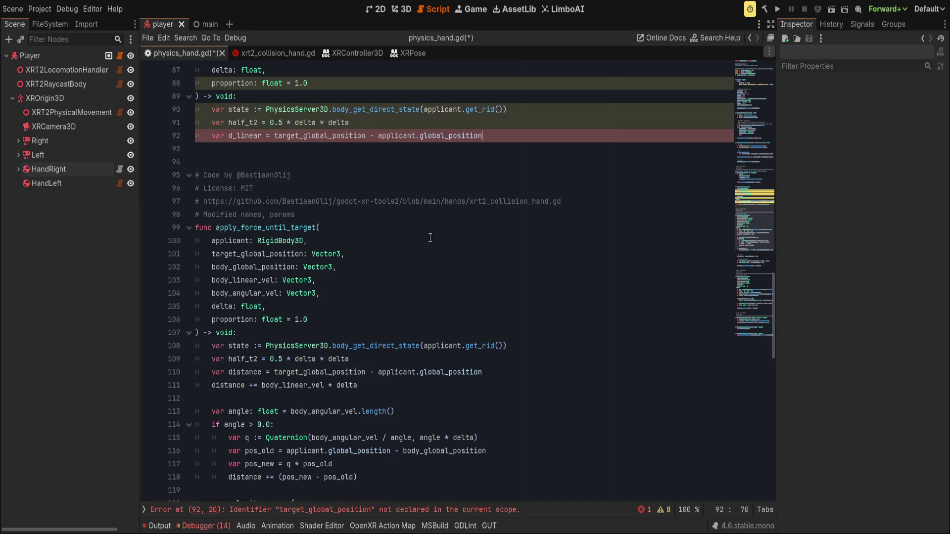
key("Return")
type("d_linear +=")
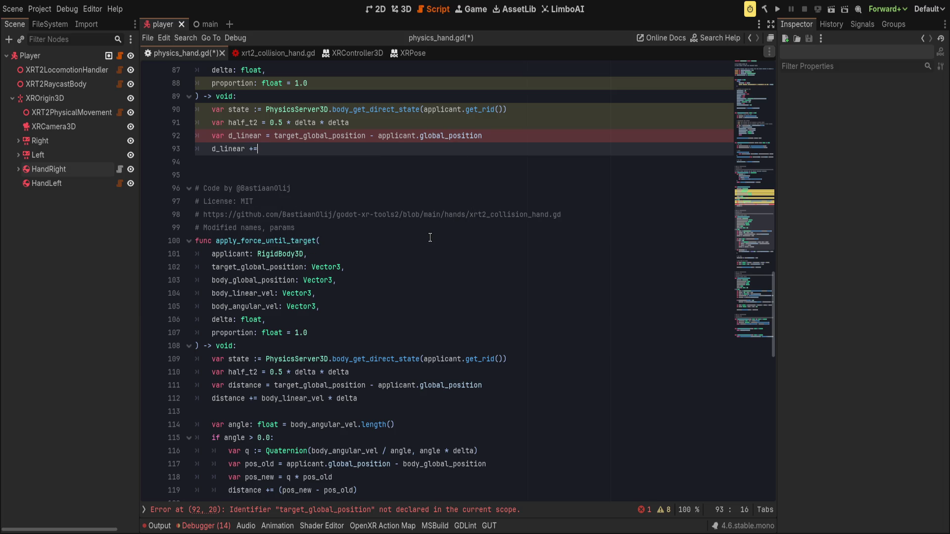
type(" body_linear_velocity")
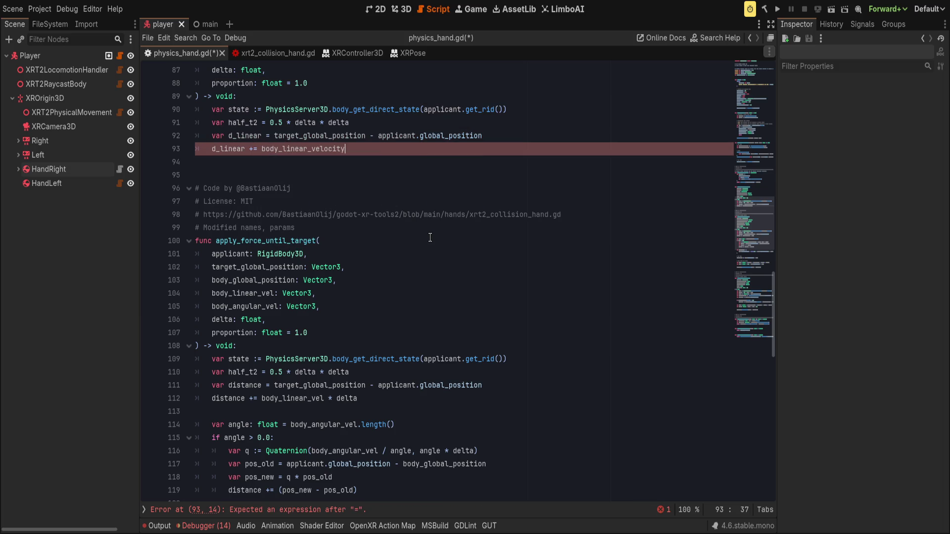
type(" * delta")
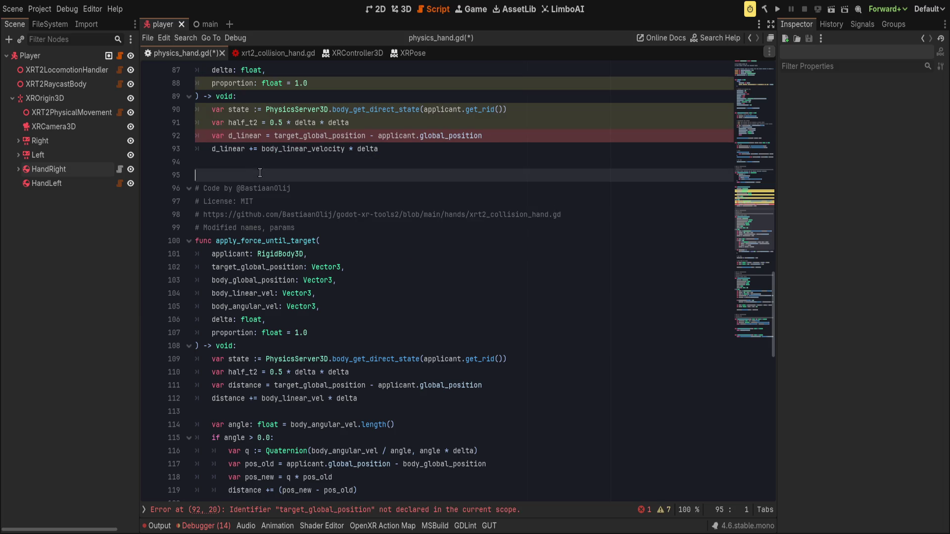
Replace the undeclared target_global_position on line 92 with target_xf.origin.
left_click(374, 512)
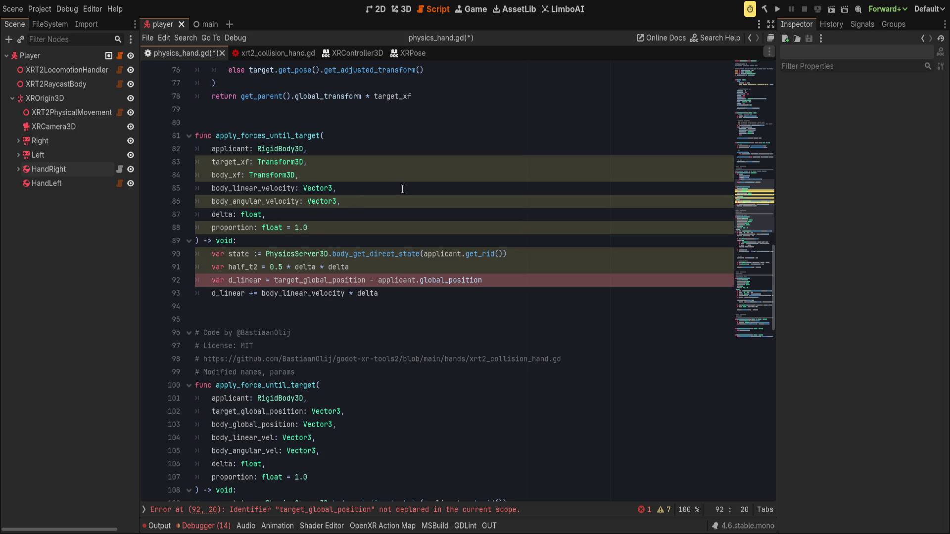
double_click(317, 280)
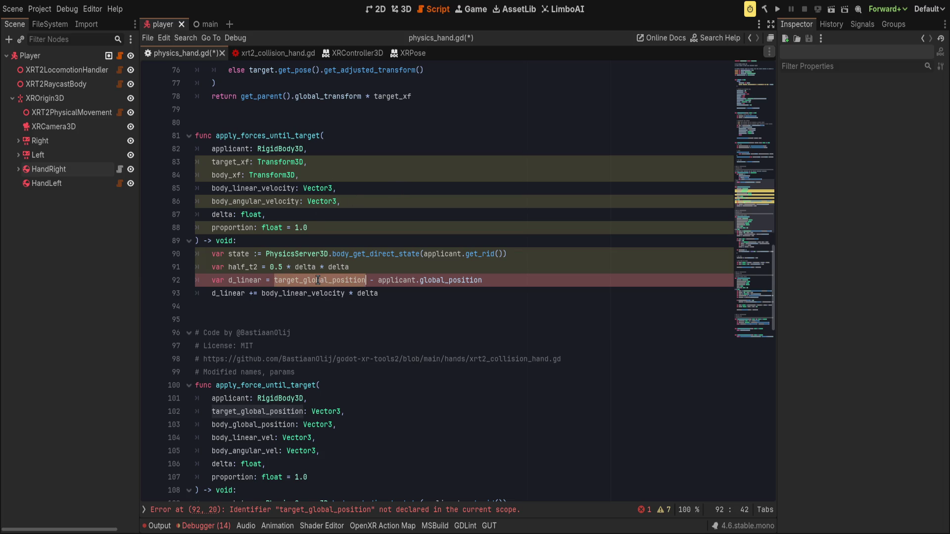
type("target_")
type("xf.origin")
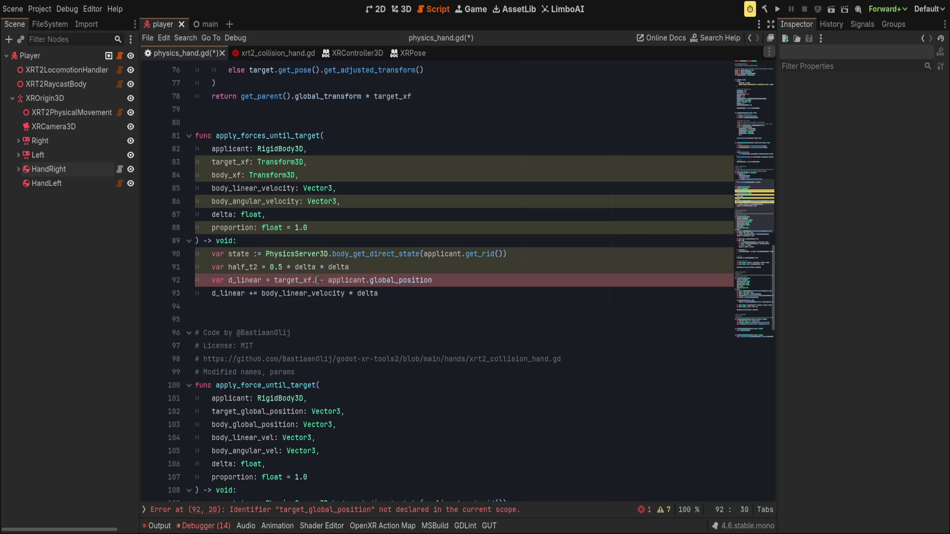
key("End")
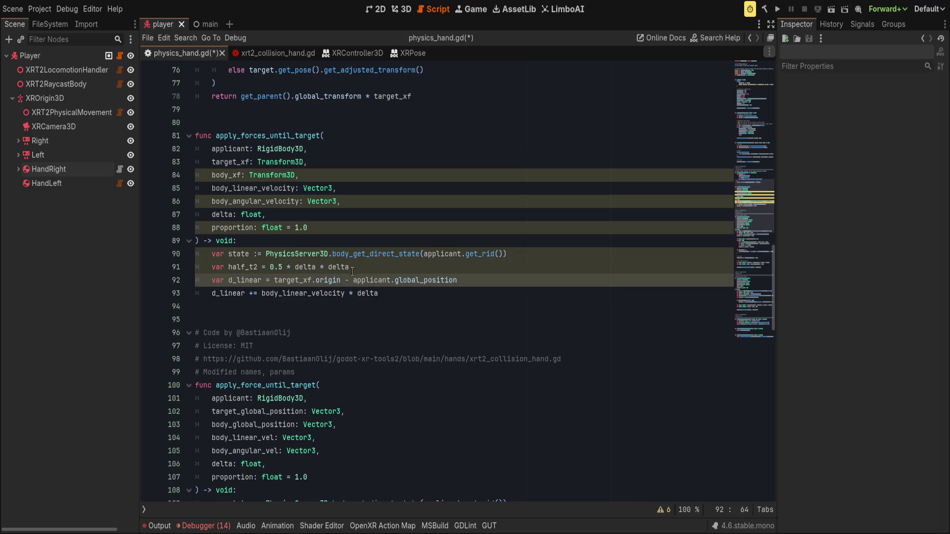
left_click(453, 288)
scroll(452, 287, "down", 5)
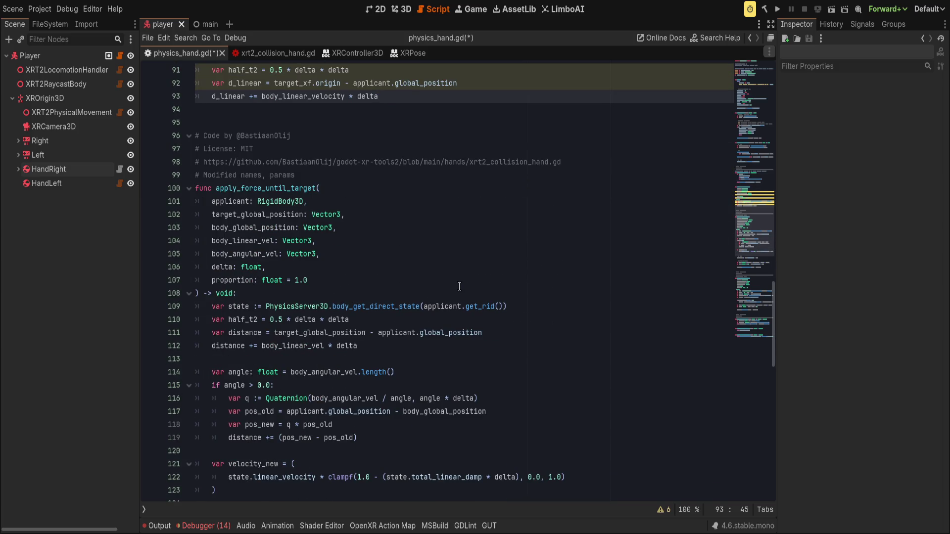
key("Up")
key("Up")
key("Up")
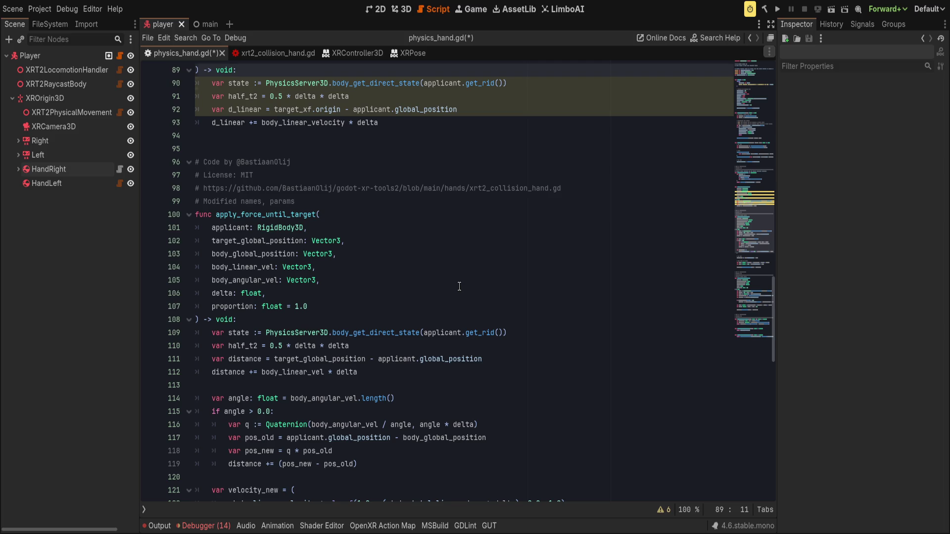
Insert '# Linear' and '# Angular' section comments around the linear velocity lines.
key("Down")
key("Down")
key("Return")
key("Return")
type("# linear")
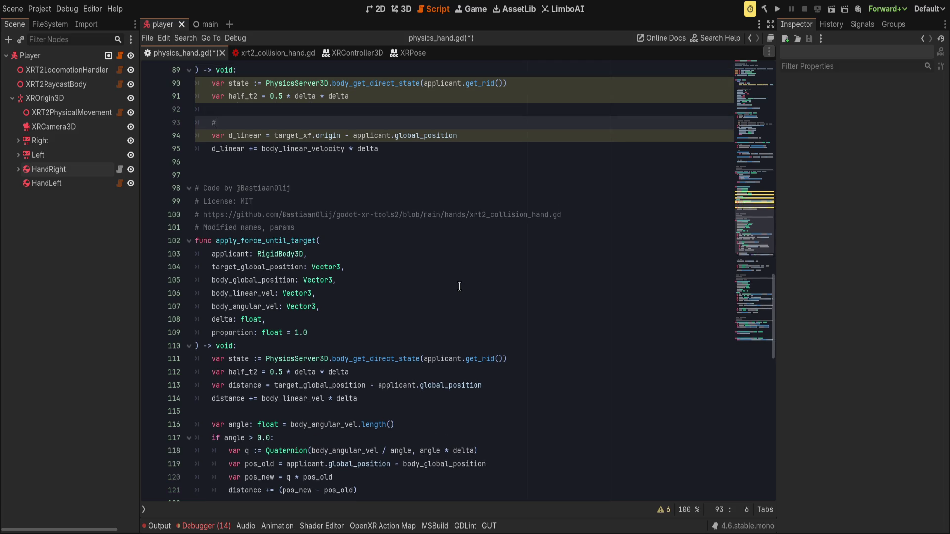
key("Down")
key("Down")
key("End")
key("Return")
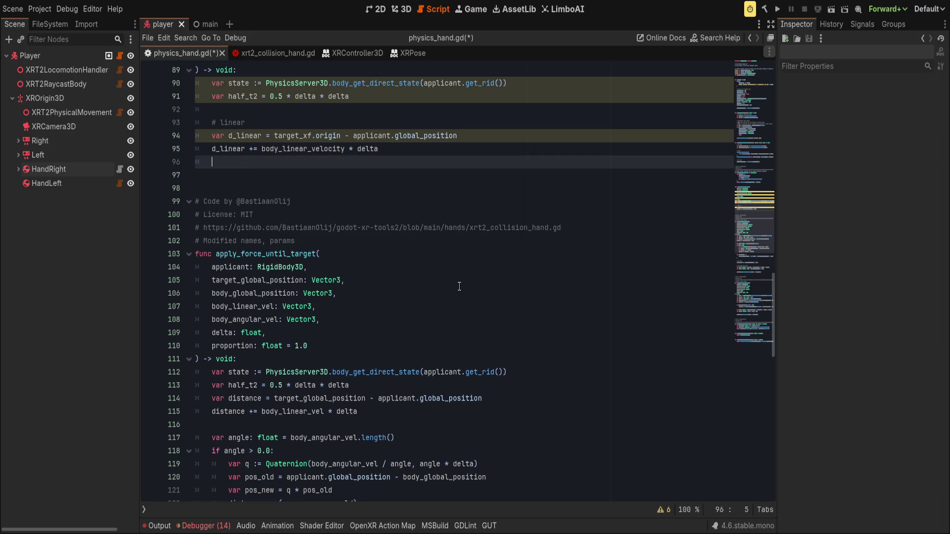
key("Return")
type("Angular")
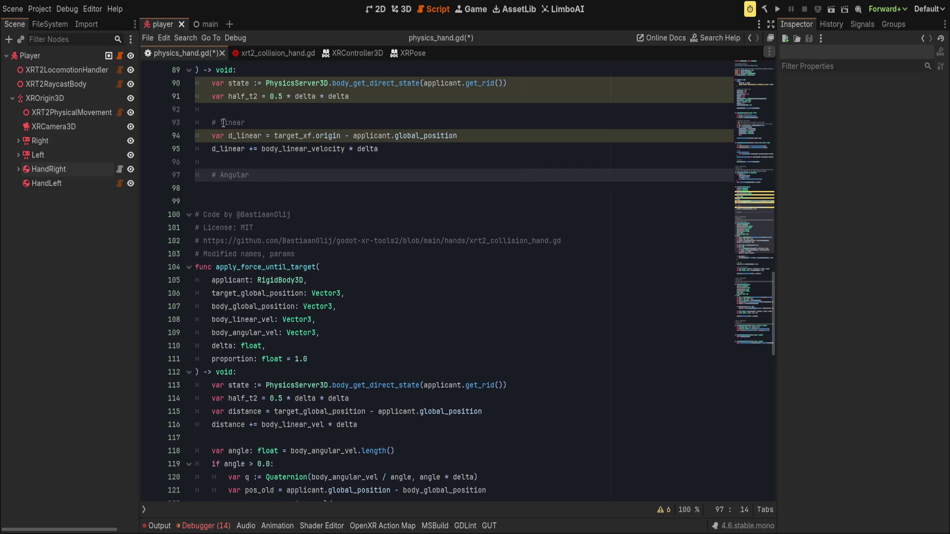
left_click(223, 123)
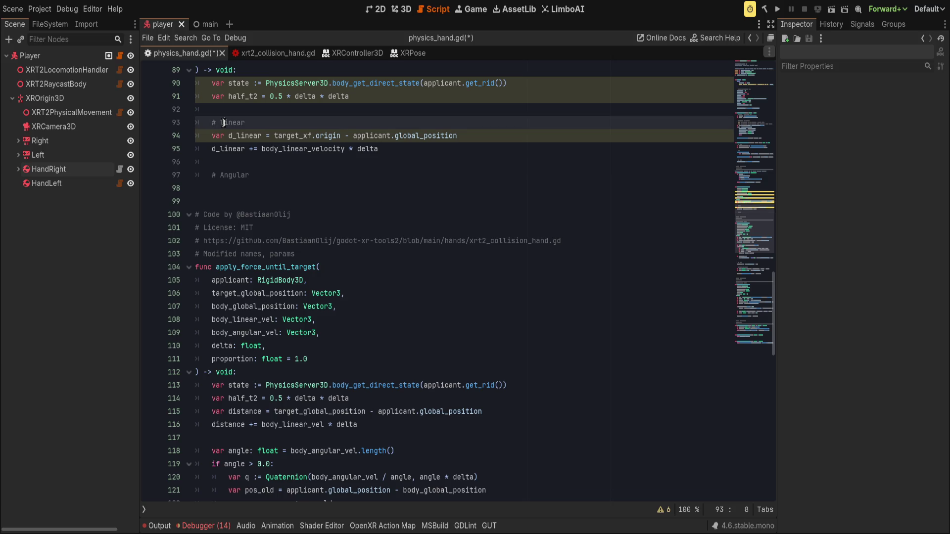
key("Down")
key("Down")
key("Down")
scroll(397, 157, "down", 2)
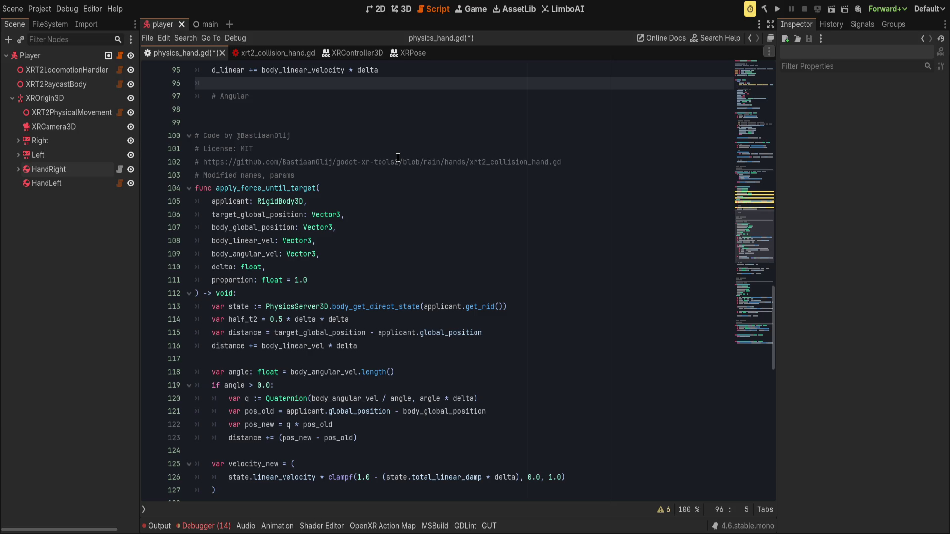
Declare var angle:float = body_angular_velocity.length() and open an if angle > 0.0: block.
type("if")
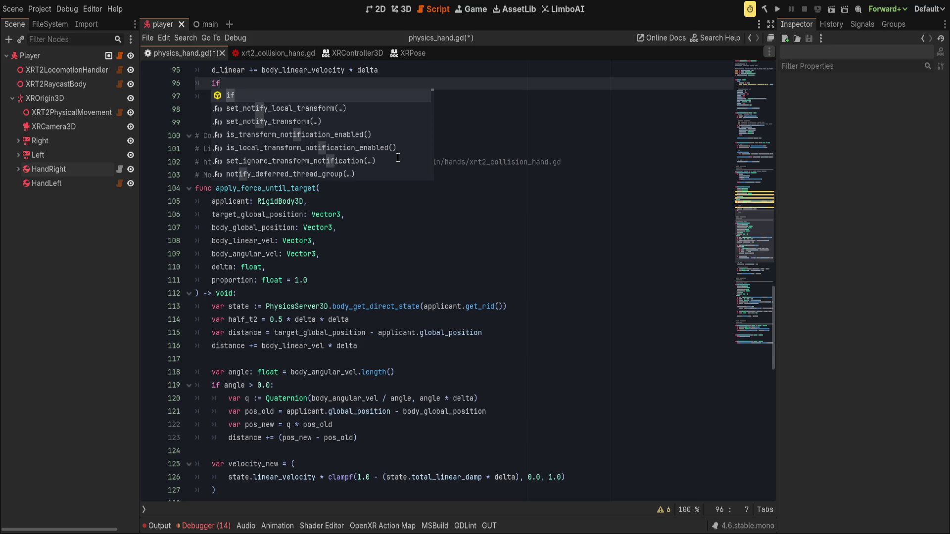
key("BackSpace")
key("BackSpace")
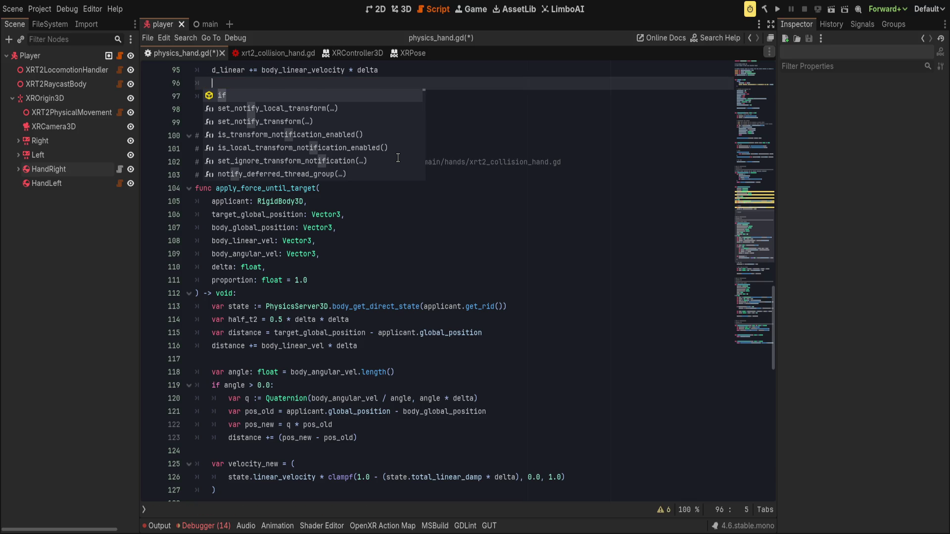
type("varangle:")
key("ctrl+BackSpace")
key("ctrl+BackSpace")
type("var angle:float = ")
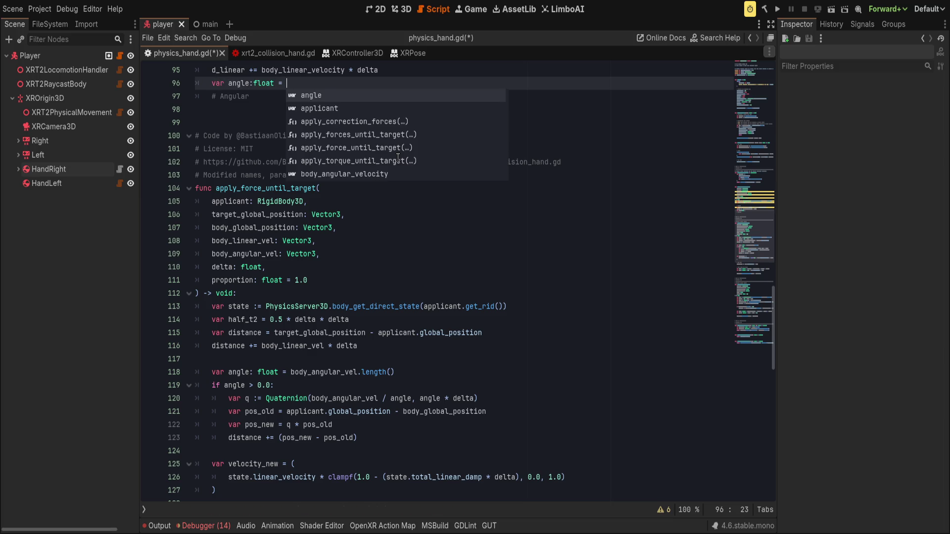
type("body_angular")
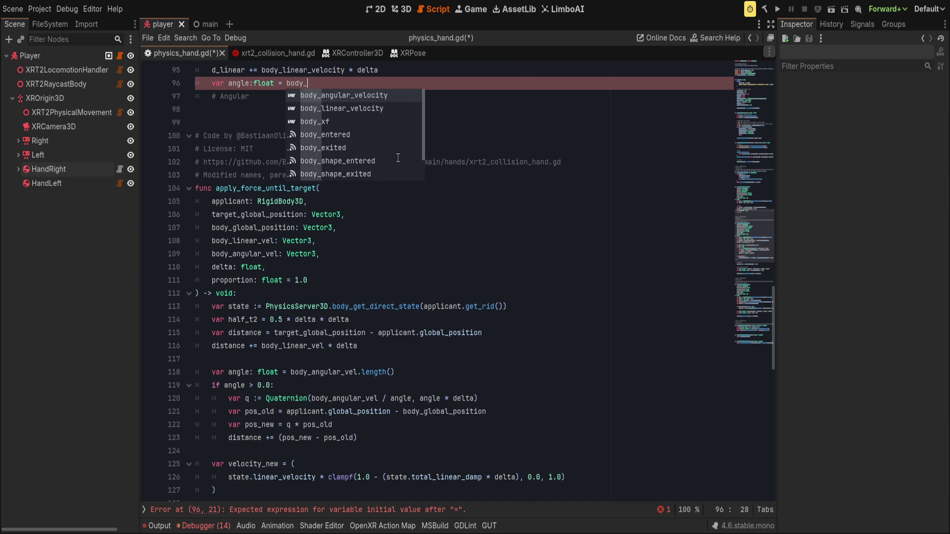
key("Return")
type(".lengt")
key("Return")
key("Return")
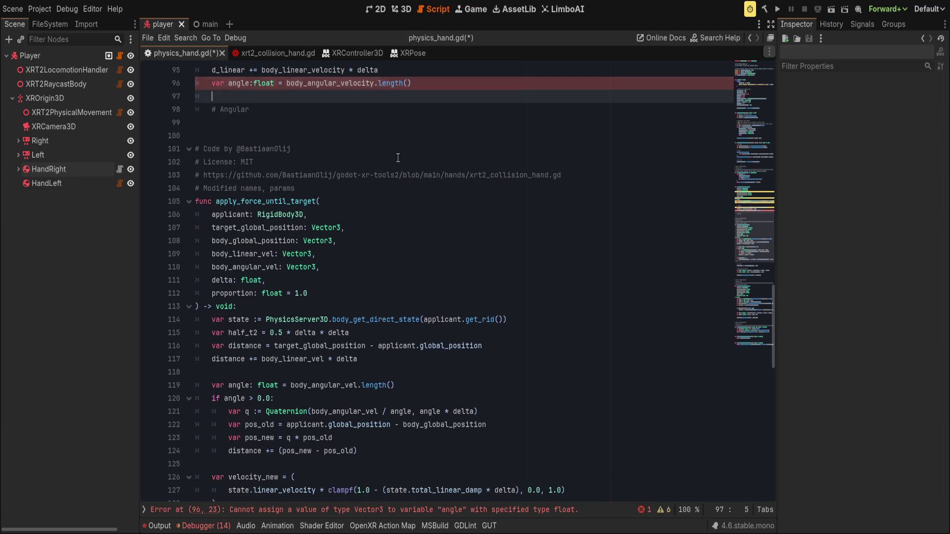
type("ifangle > 0.0:")
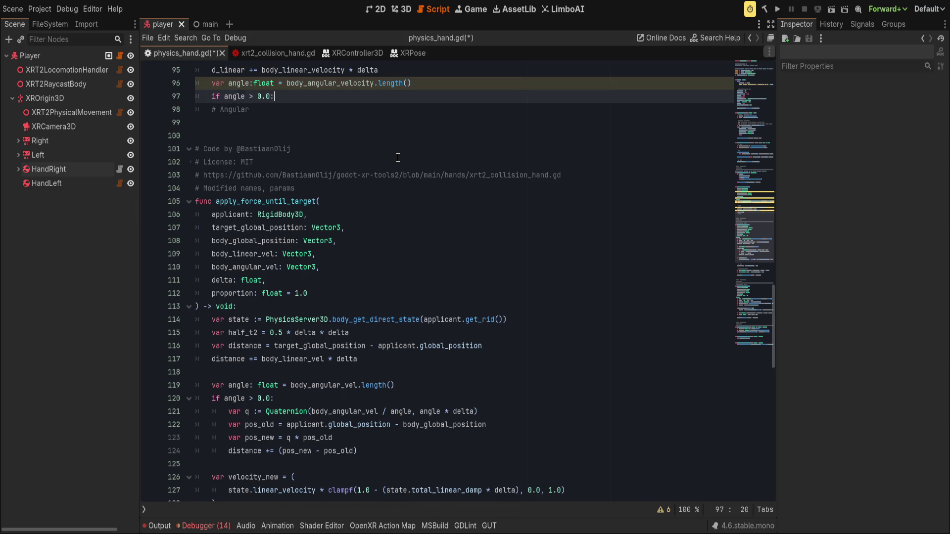
key("Return")
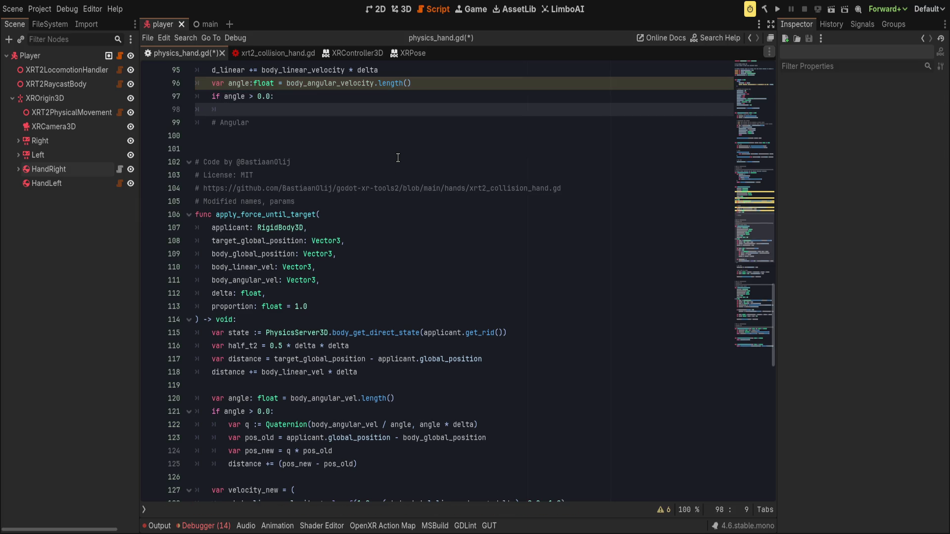
Copy the old function's angular, velocity and force code and paste it under the if block.
scroll(341, 391, "down", 4)
left_click(195, 340)
left_click(306, 358)
double_click(249, 329)
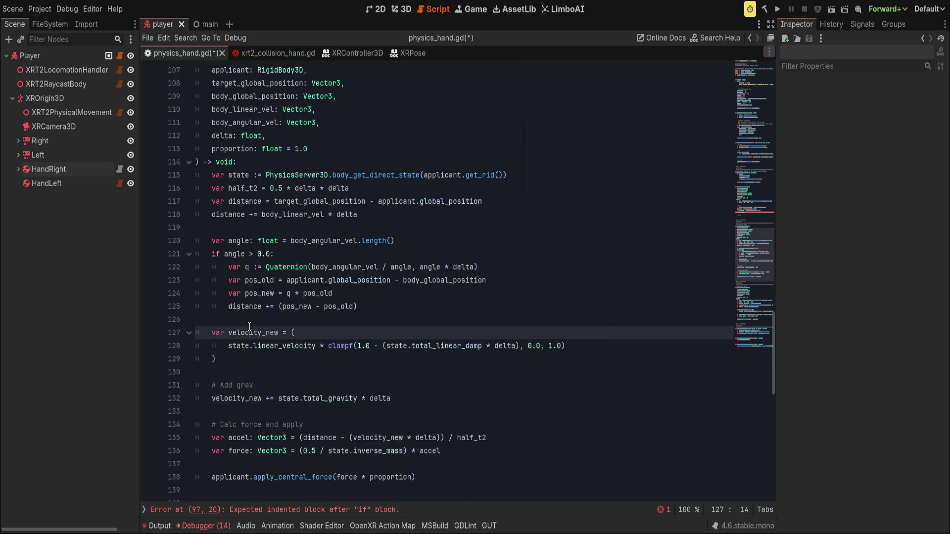
left_click(282, 356)
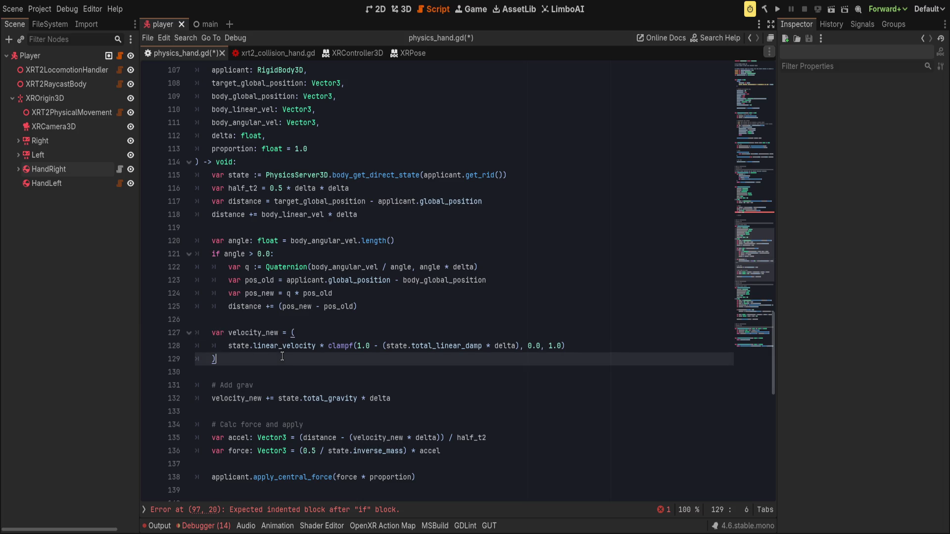
scroll(237, 357, "down", 1)
mouse_move(430, 440)
left_mouse_down()
mouse_move(180, 289)
mouse_move(170, 199)
left_mouse_up()
key("ctrl+c")
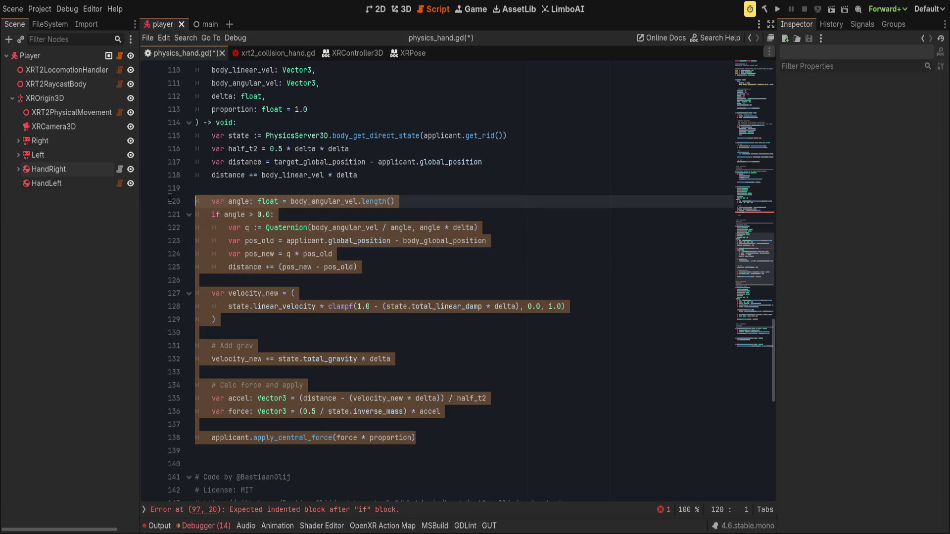
scroll(257, 293, "up", 11)
left_click(259, 358)
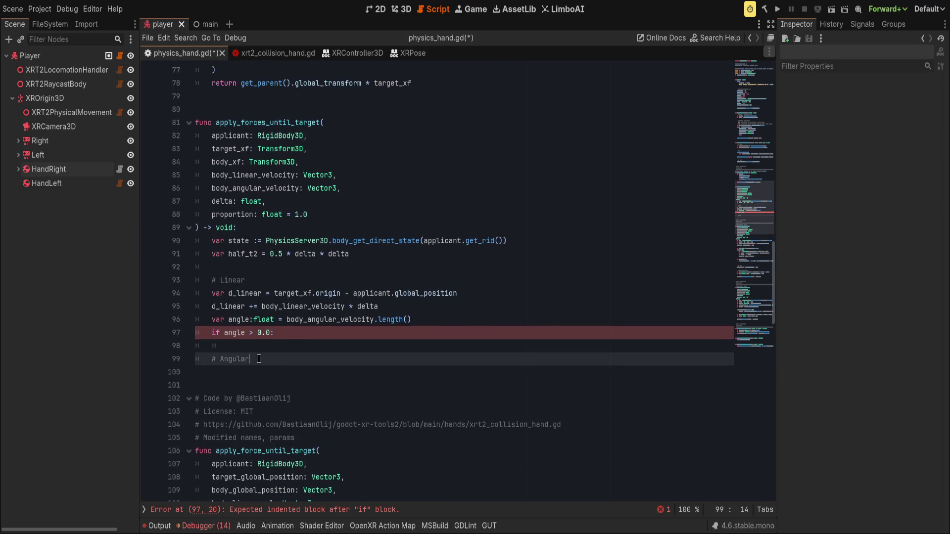
key("ctrl+v")
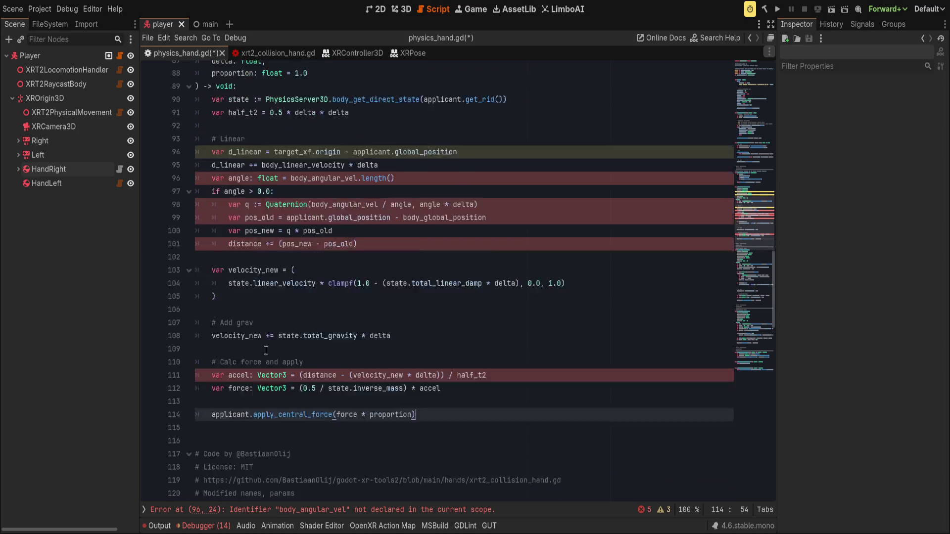
Complete body_angular_vel to body_angular_velocity on lines 96 and 98.
scroll(301, 342, "up", 1)
left_click(440, 217)
left_click(443, 208)
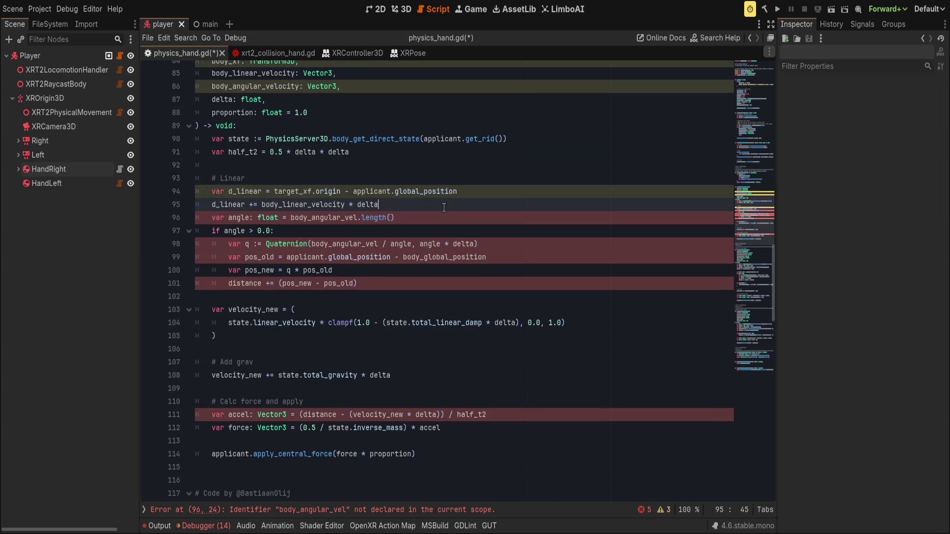
double_click(332, 218)
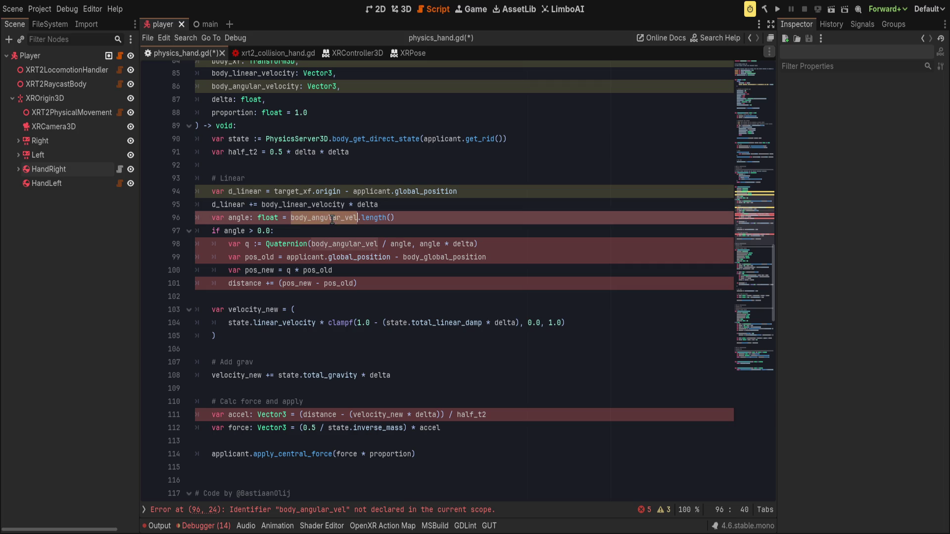
left_click(358, 218)
type("ocity")
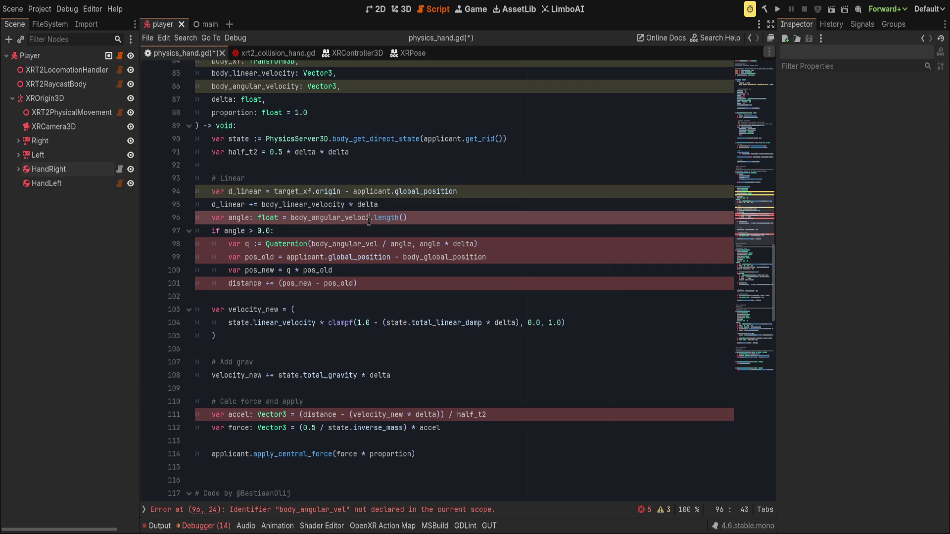
double_click(369, 218)
double_click(359, 243)
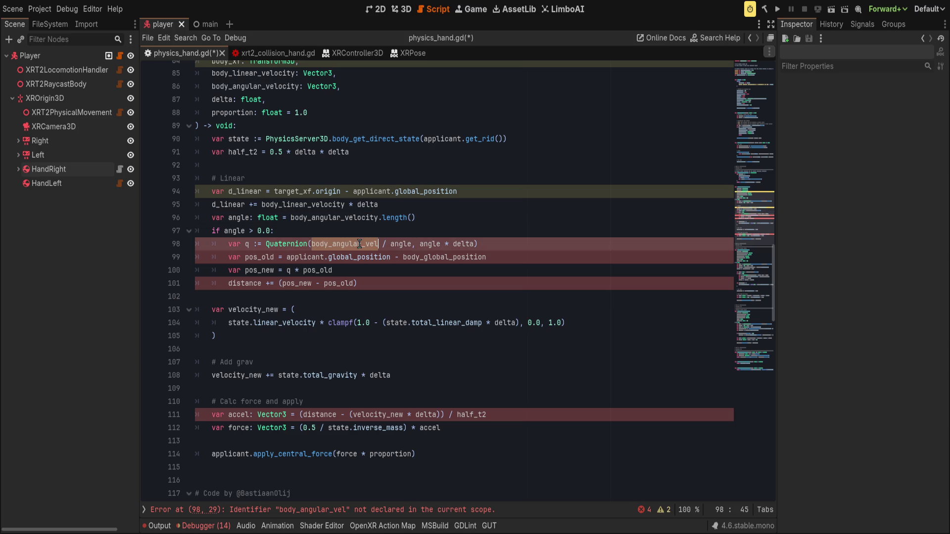
left_click(379, 243)
type("ocity")
Replace body_global_position with body_xf.origin on line 99 and distance with d_linear on line 101.
double_click(459, 257)
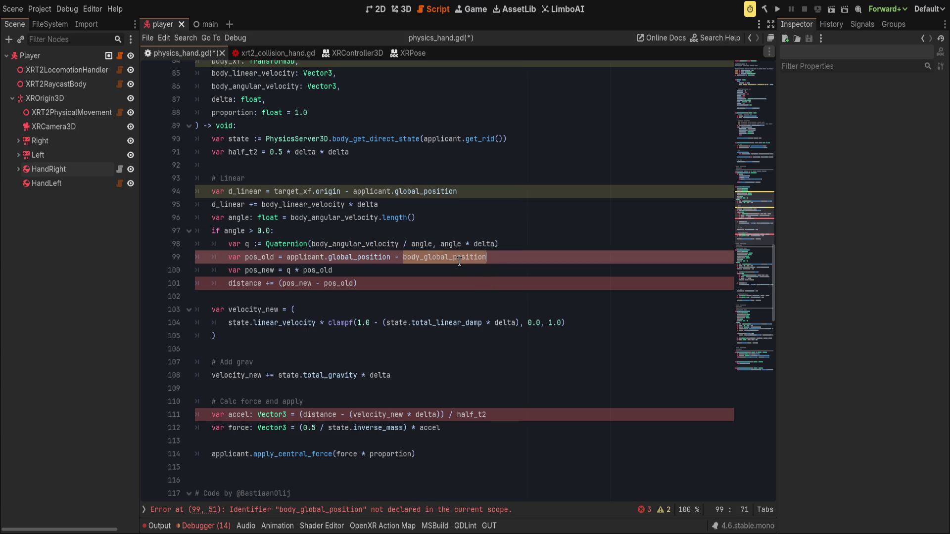
type("bod")
type("origin")
left_click(371, 292)
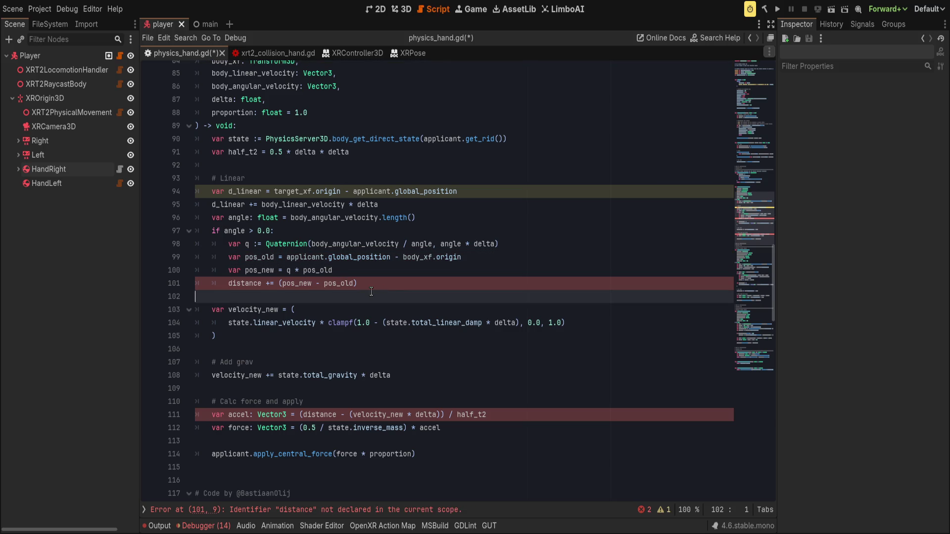
double_click(252, 283)
key("Up")
key("Up")
key("Up")
key("ctrl+c")
double_click(245, 283)
key("ctrl+v")
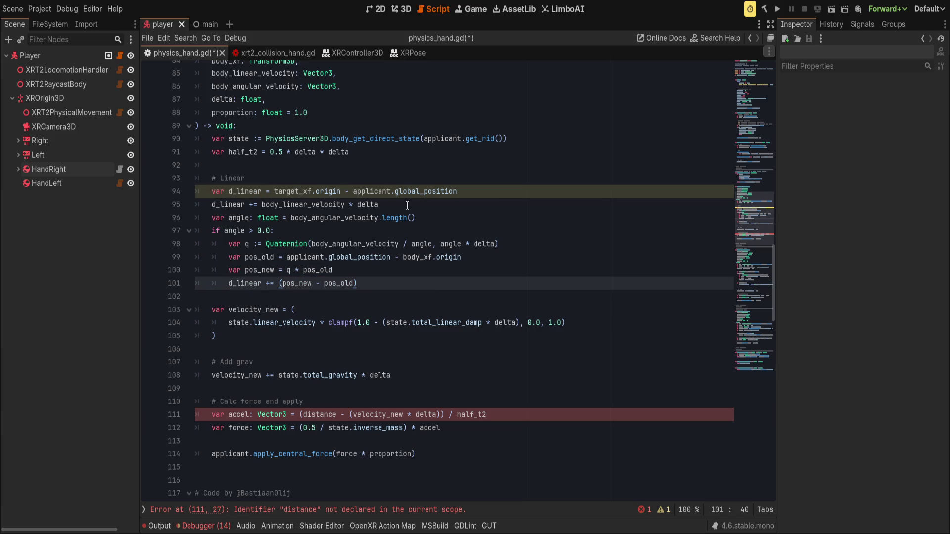
left_click(511, 191)
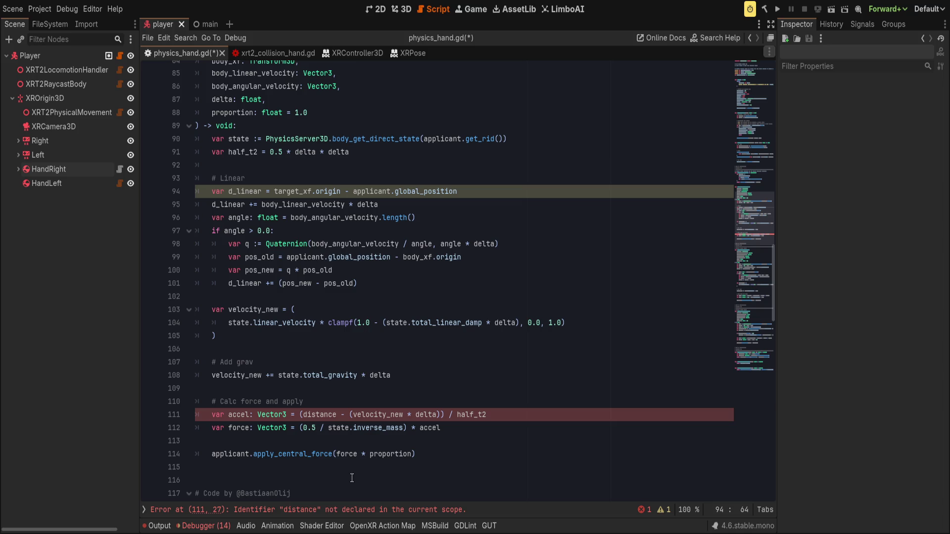
double_click(319, 414)
Replace distance with d_linear on line 111.
key("ctrl+v")
scroll(438, 389, "up", 1)
left_click(444, 384)
double_click(388, 425)
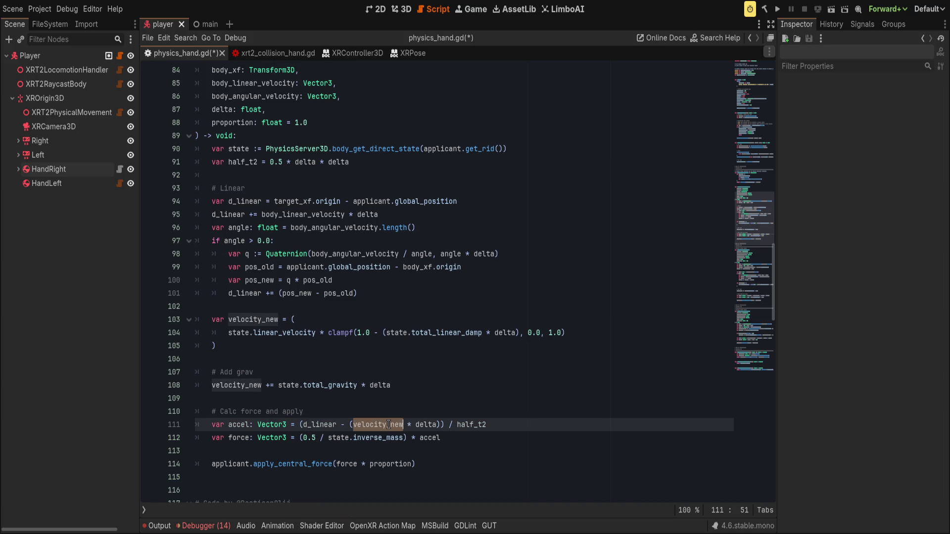
left_click(404, 372)
scroll(405, 372, "down", 4)
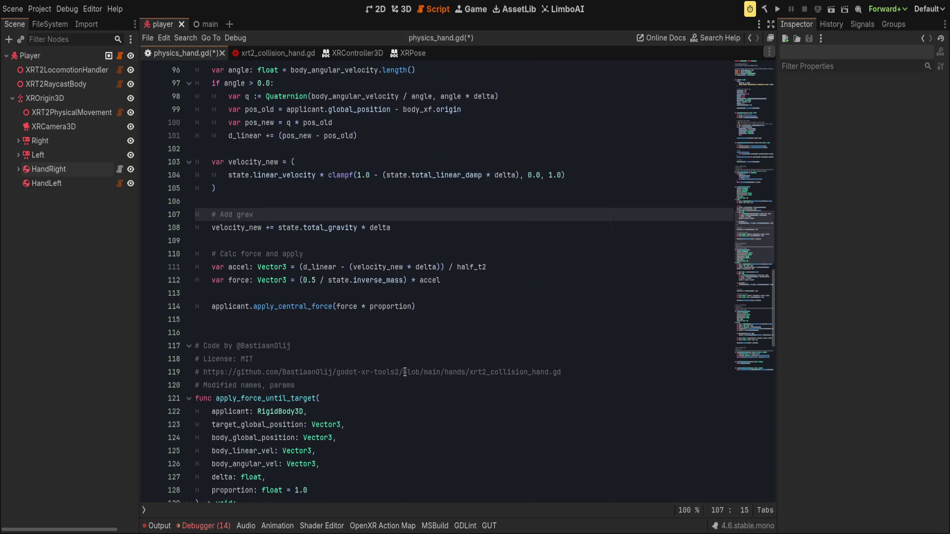
scroll(404, 372, "up", 4)
Rename velocity_new to linear_v_new in lines 102–112 using Selection Only replace.
double_click(253, 319)
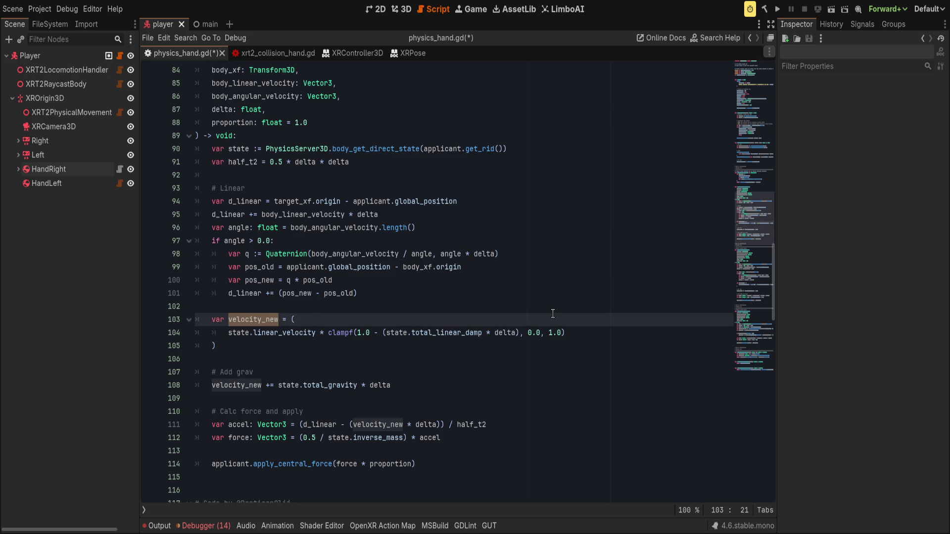
key("ctrl+r")
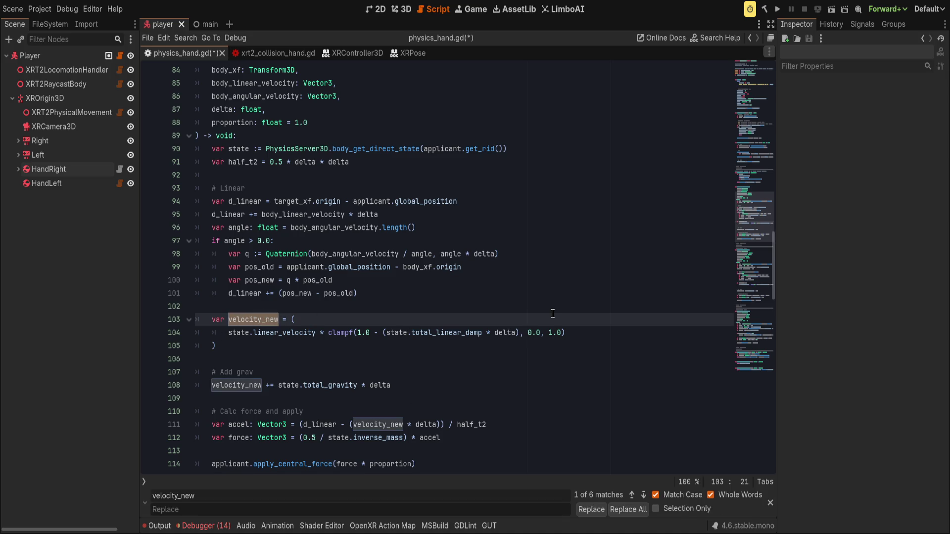
type("linear_v_new")
scroll(387, 366, "down", 1)
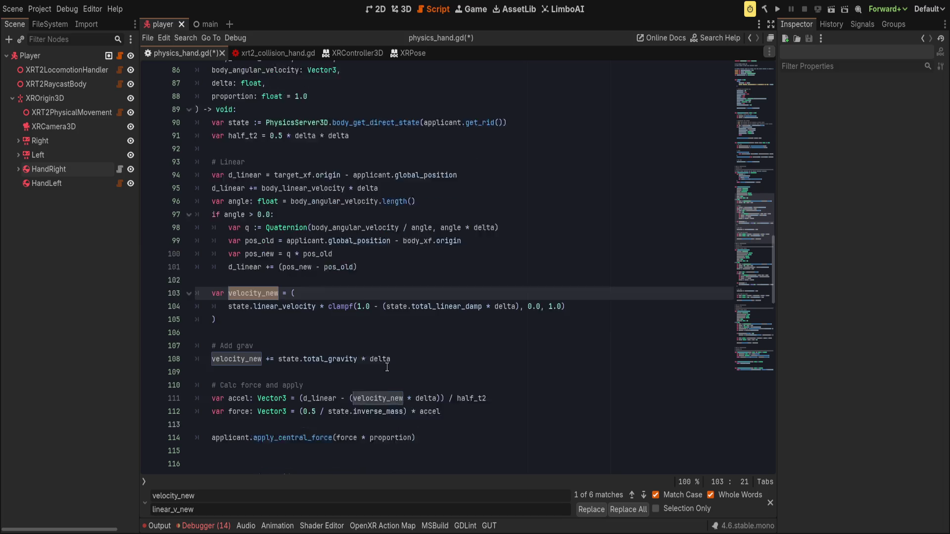
left_click_drag(224, 267, 198, 412)
left_click(656, 509)
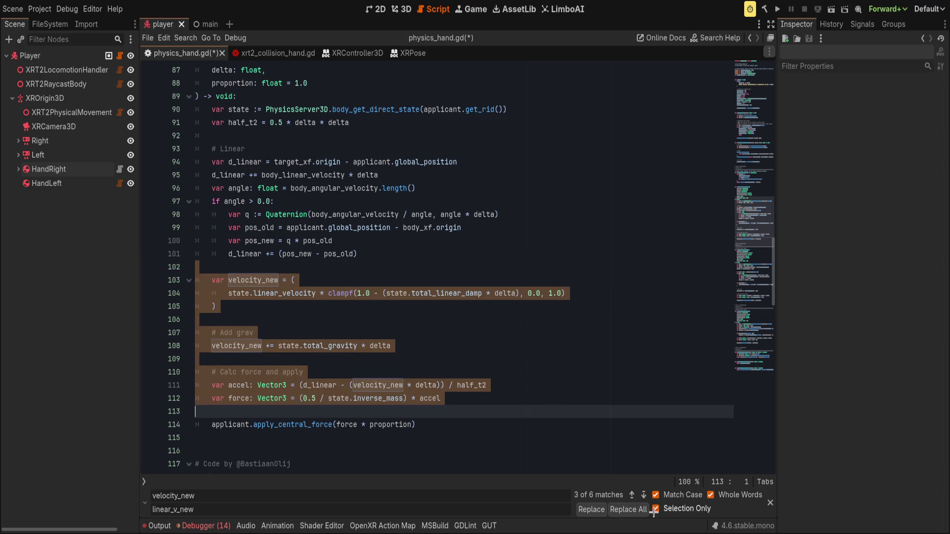
left_click(627, 510)
left_click(443, 398)
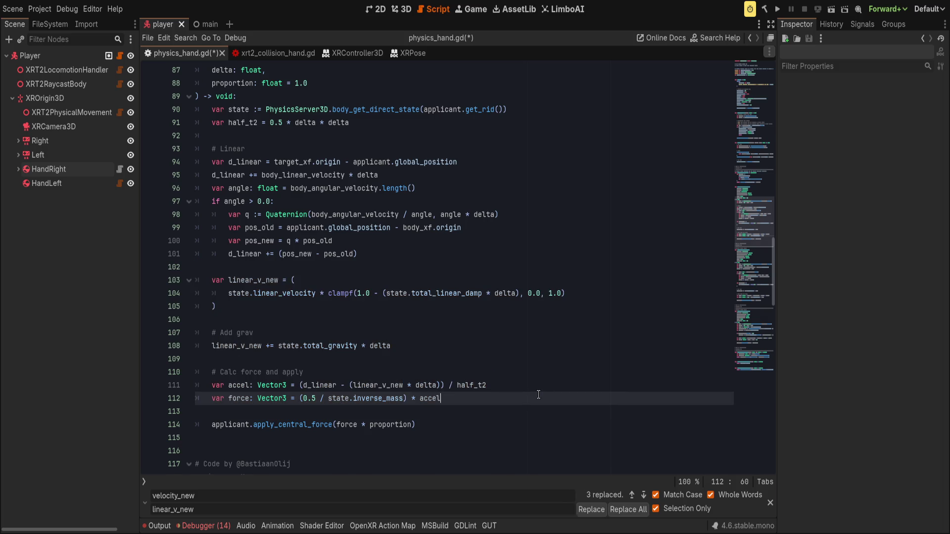
key("Escape")
scroll(490, 420, "up", 4)
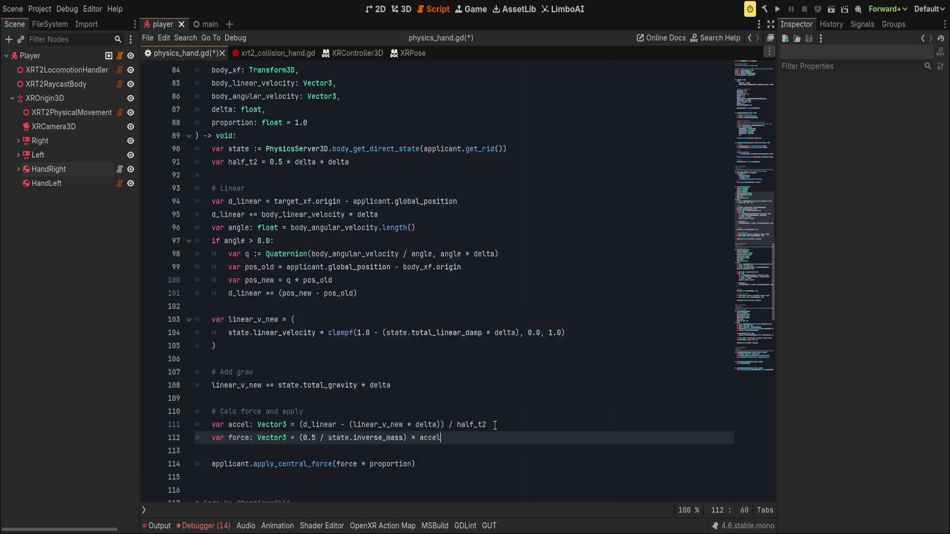
Add a '# Angular' comment line above apply_central_force.
scroll(482, 415, "down", 5)
left_click(497, 385)
key("Return")
key("Return")
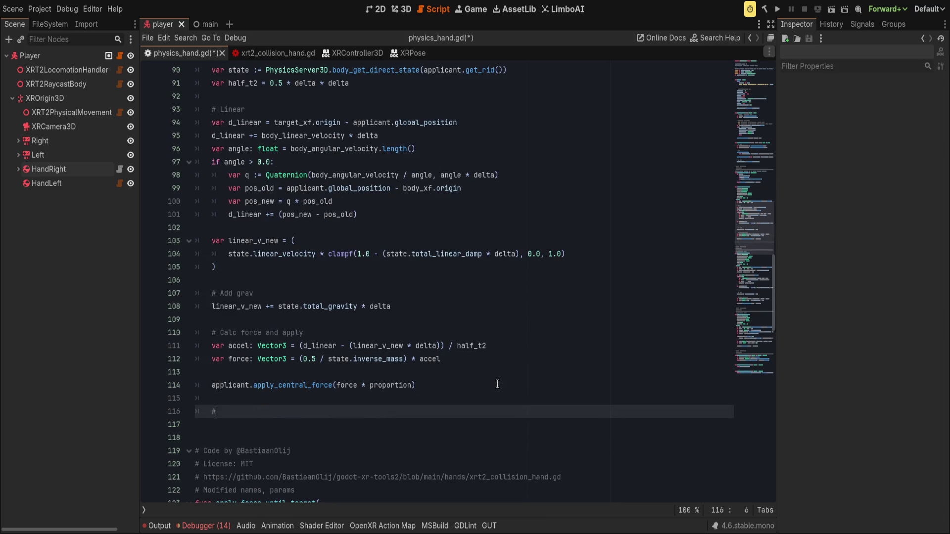
key("alt+Up")
key("alt+Up")
key("Down")
key("Home")
key("Return")
key("Up")
key("Up")
key("End")
type("Angular")
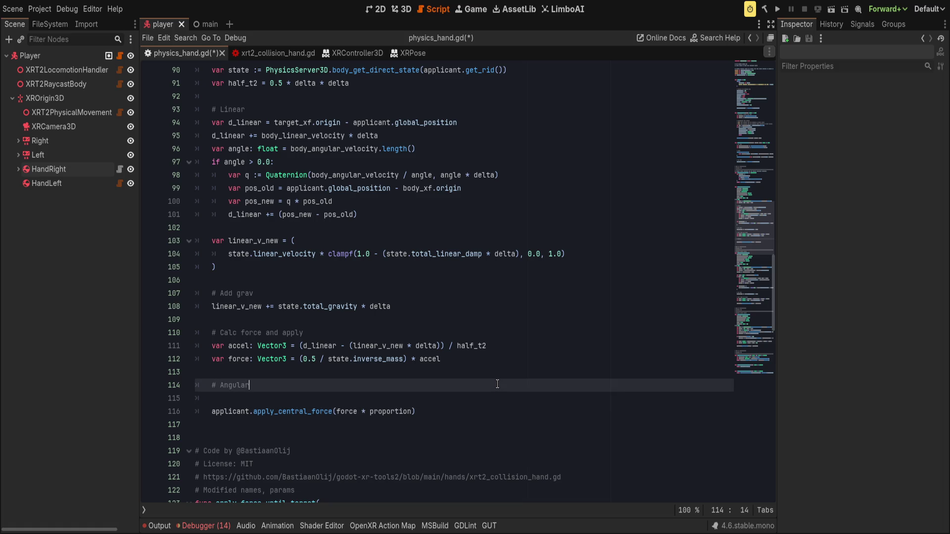
scroll(434, 375, "down", 6)
scroll(370, 372, "down", 1)
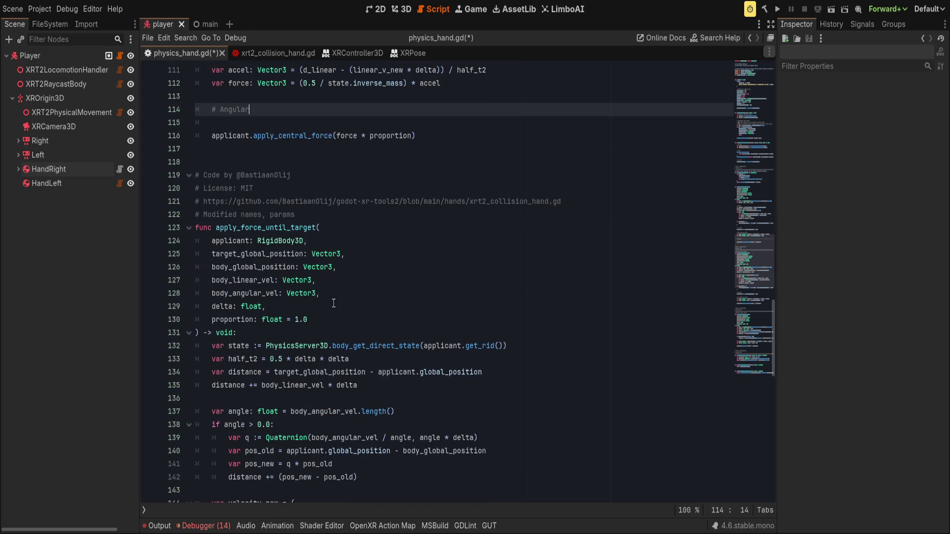
left_click(431, 322)
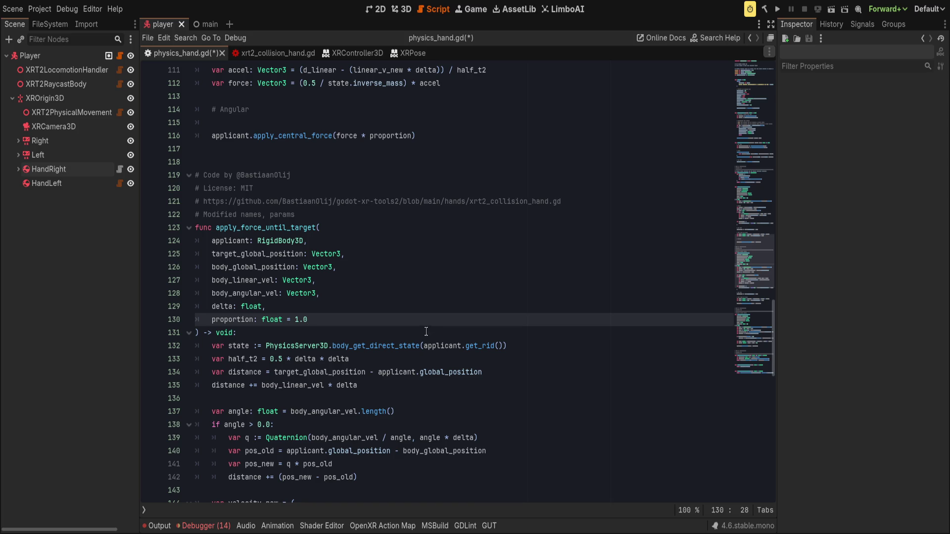
Paste apply_torque_until_target's torque code under the Angular comment, with apply_torque after apply_central_force.
left_click(188, 229)
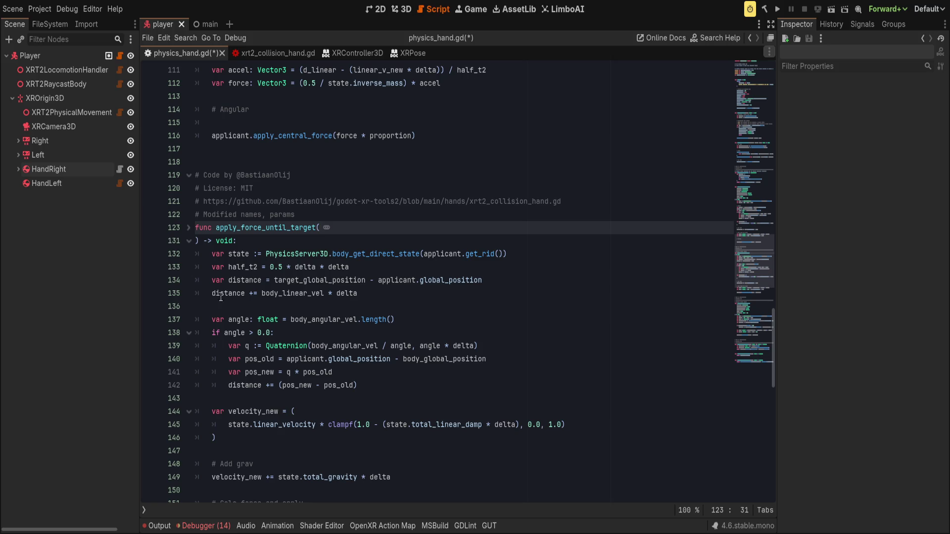
left_click(188, 242)
scroll(187, 252, "down", 2)
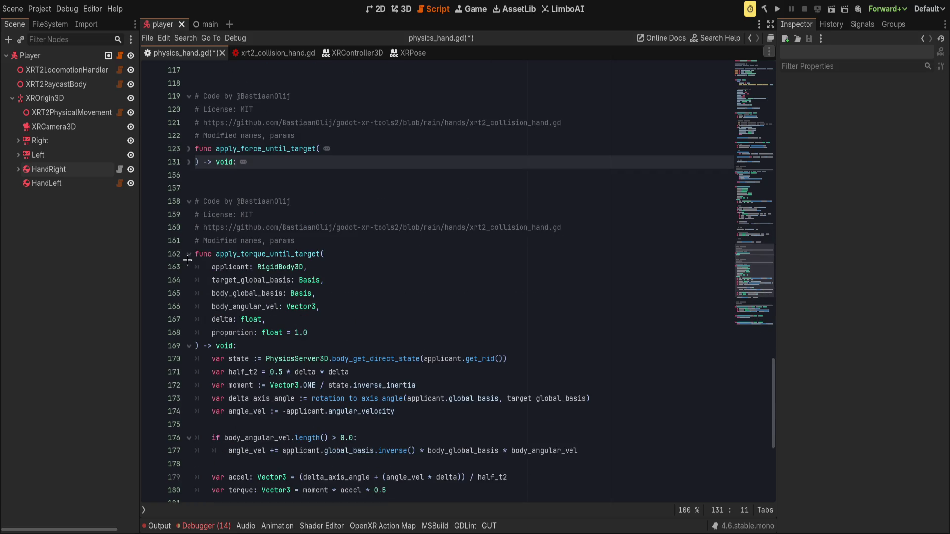
left_click(378, 379)
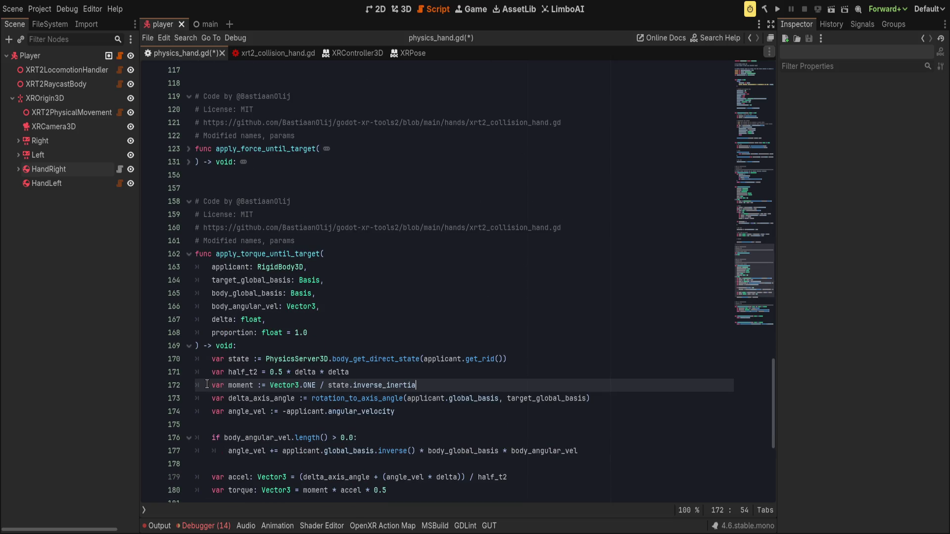
scroll(207, 384, "down", 5)
left_click(415, 319, "shift")
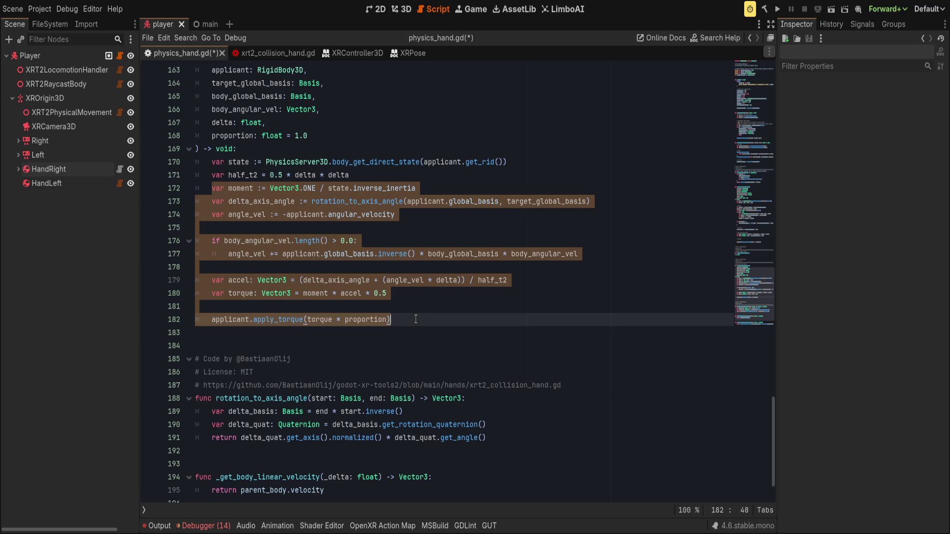
left_click(416, 319)
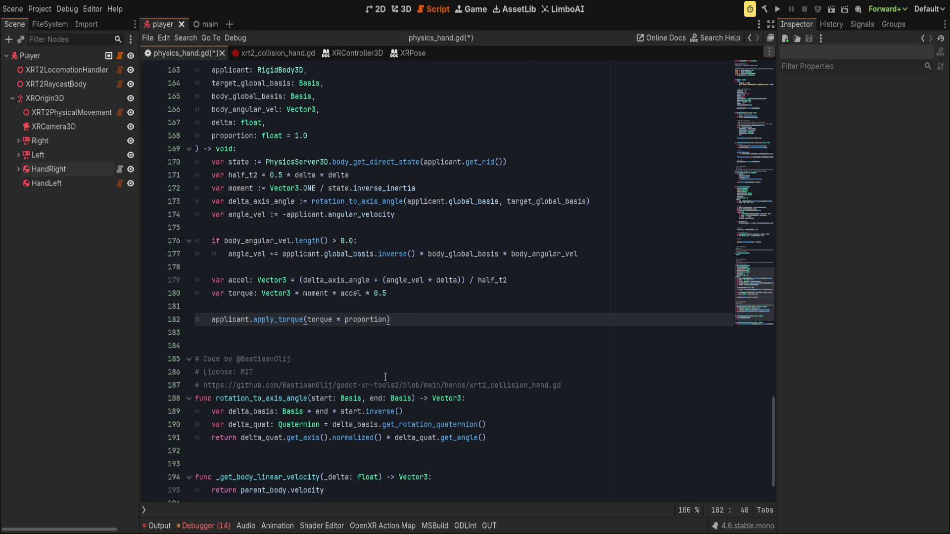
scroll(387, 381, "up", 10)
left_click(367, 198)
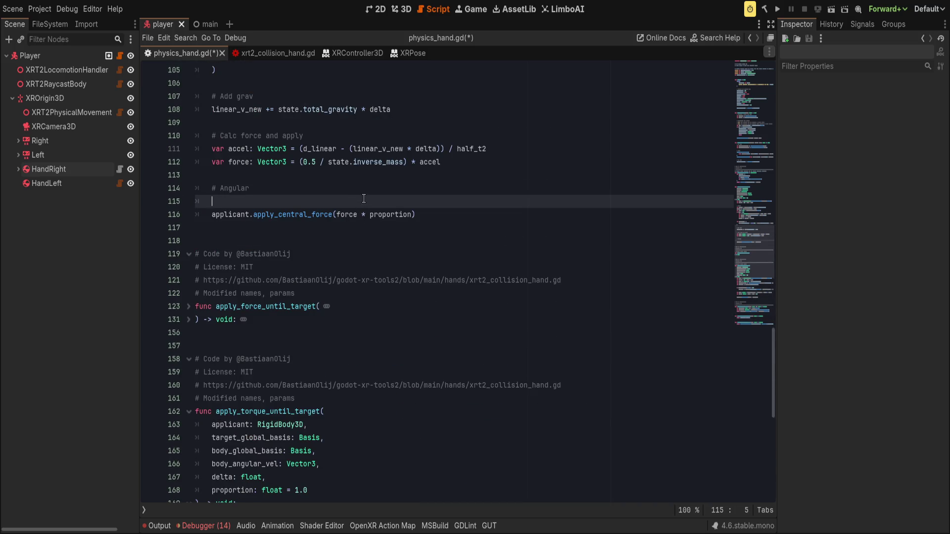
key("ctrl+v")
key("alt+Down")
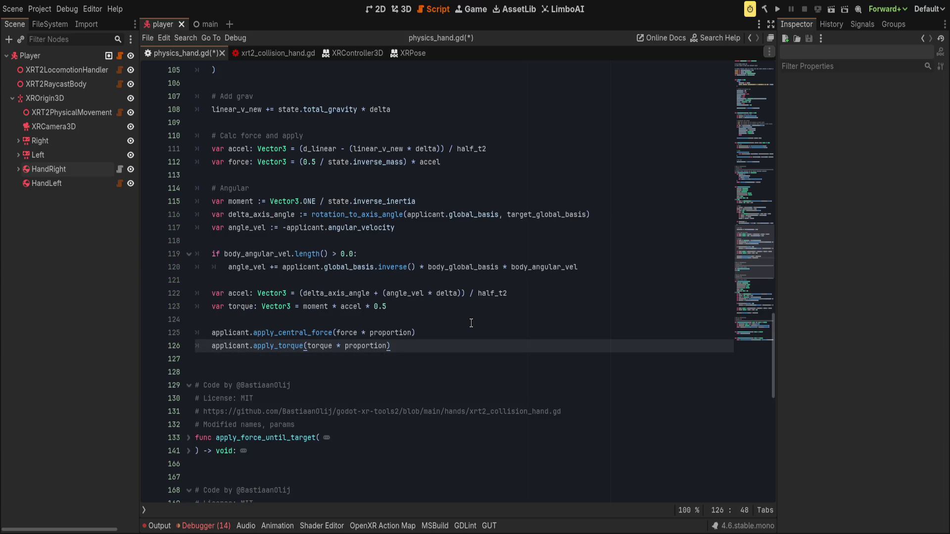
scroll(460, 310, "up", 3)
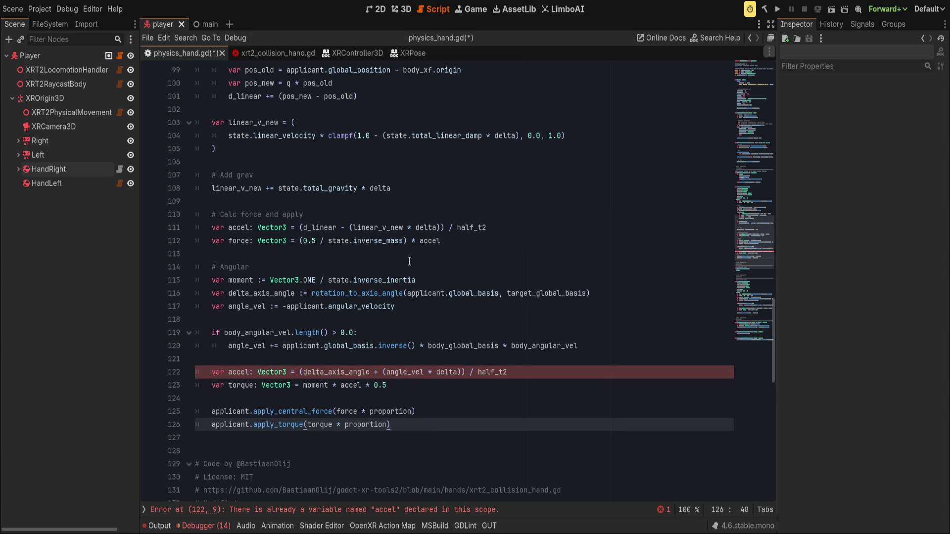
Step through the new angular variable names in the Angular section.
left_click(250, 266)
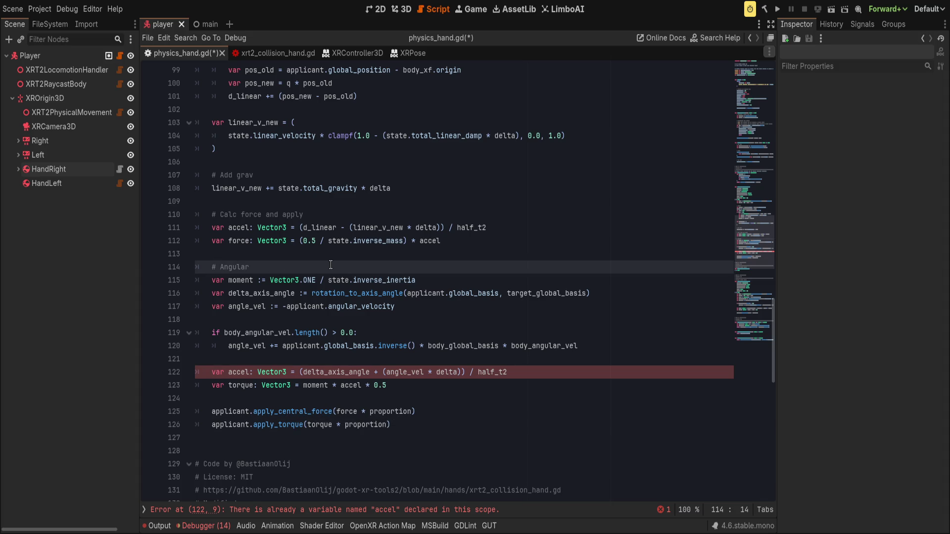
key("Down")
key("ctrl+d")
key("Down")
key("ctrl+d")
scroll(442, 254, "up", 3)
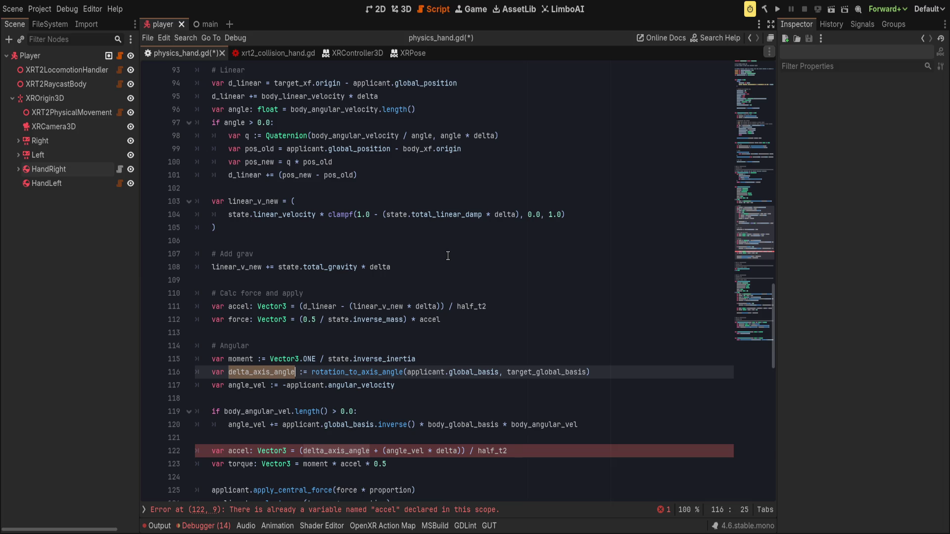
double_click(239, 386)
Rename linear_v_new to linear_vel on lines 103, 108 and 111.
double_click(276, 201)
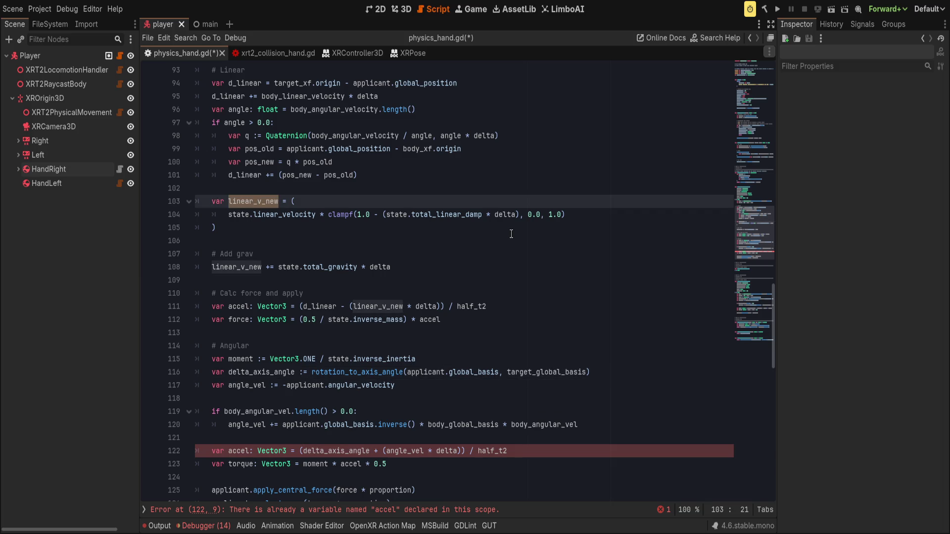
type("linear_v")
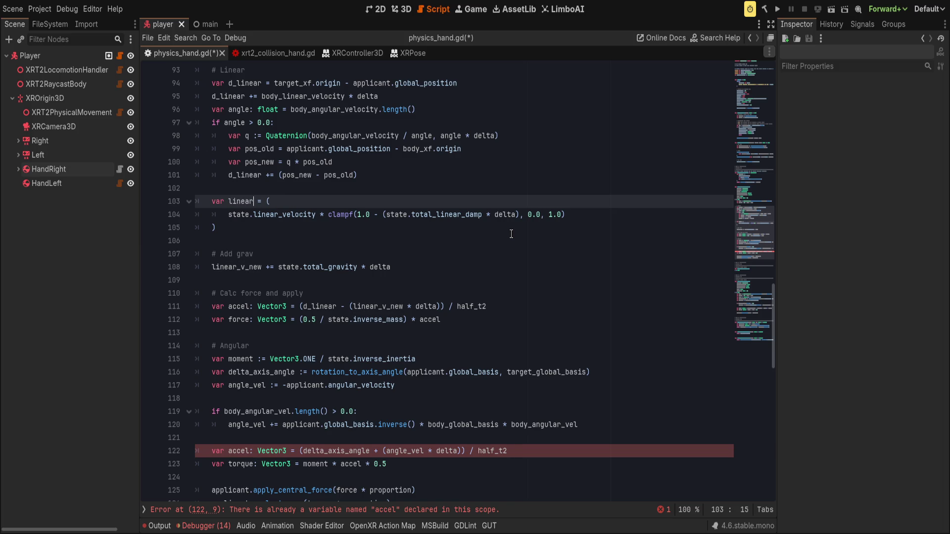
type("el")
double_click(243, 268)
type("linear_vel")
left_click(386, 306)
key("Delete")
type("el")
left_click(422, 285)
left_click(381, 306)
key("Right")
key("Right")
key("Right")
key("Delete")
key("Delete")
key("Delete")
key("Up")
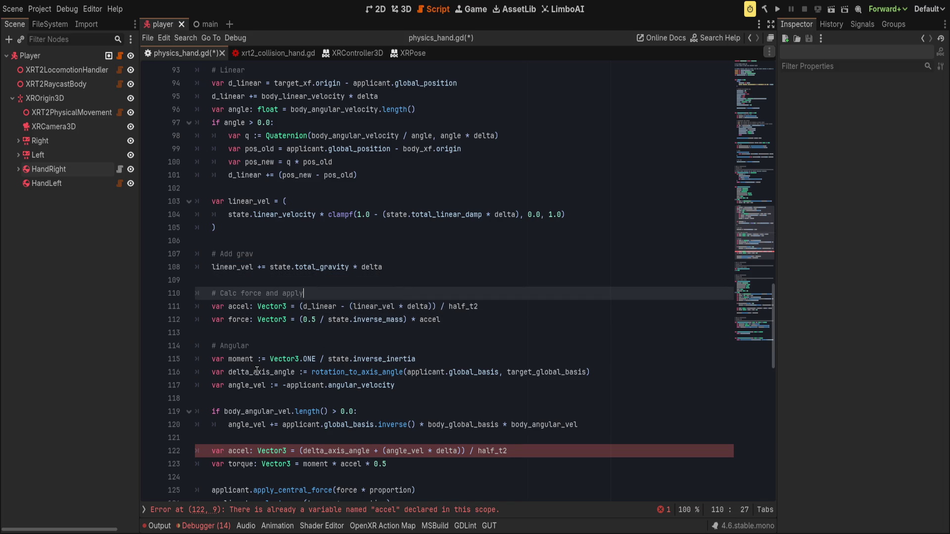
Prefix line 111's accel with linear_, making it linear_accel, and the force line below likewise.
double_click(240, 385)
scroll(360, 359, "down", 2)
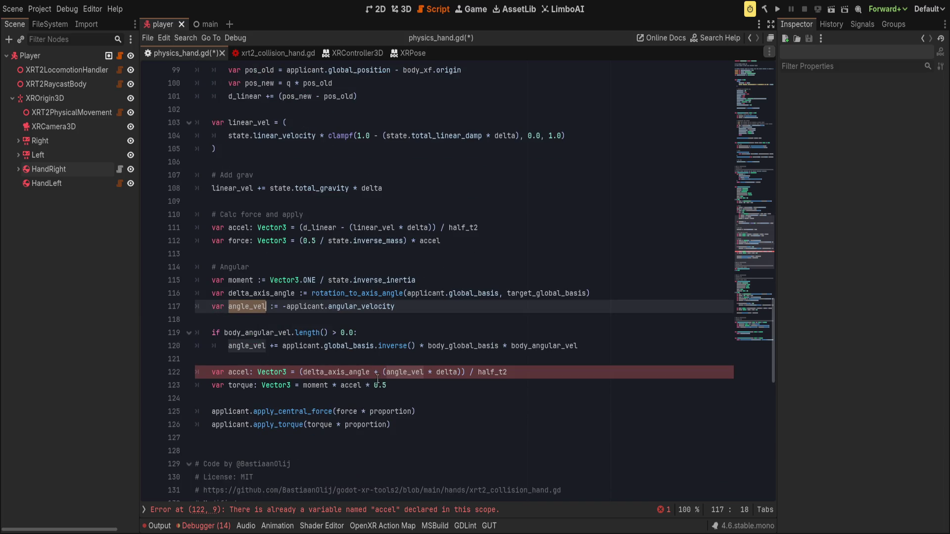
left_click(351, 372)
double_click(351, 372)
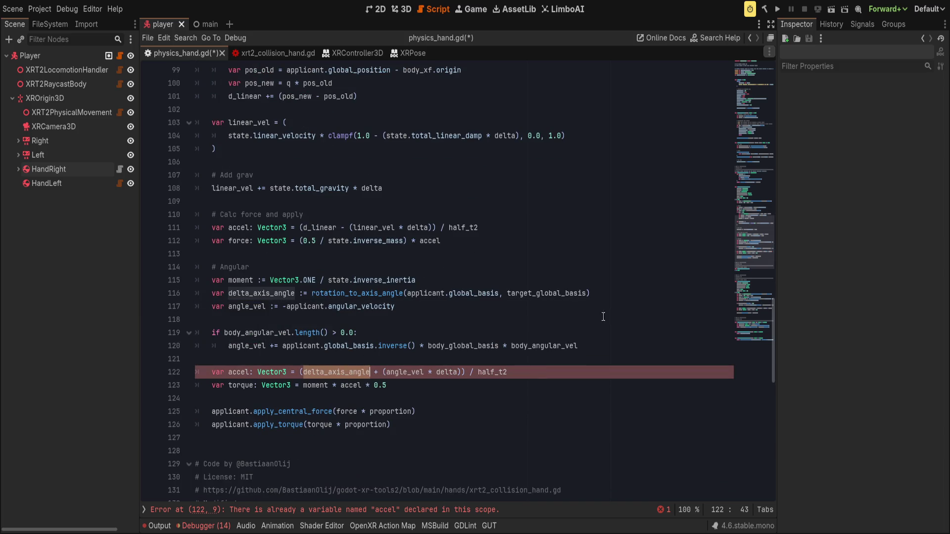
scroll(350, 272, "up", 2)
scroll(356, 297, "down", 2)
left_click(229, 372)
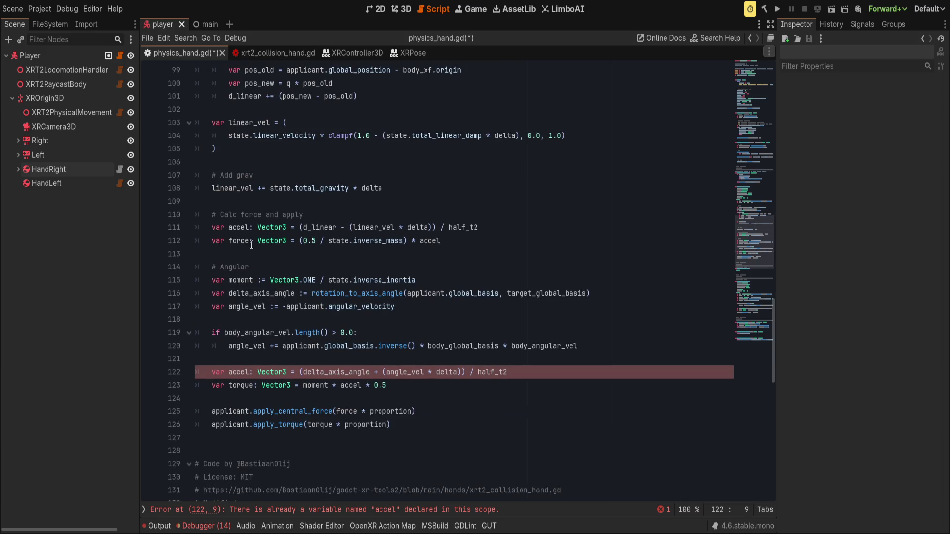
left_click(231, 227)
type("linear_")
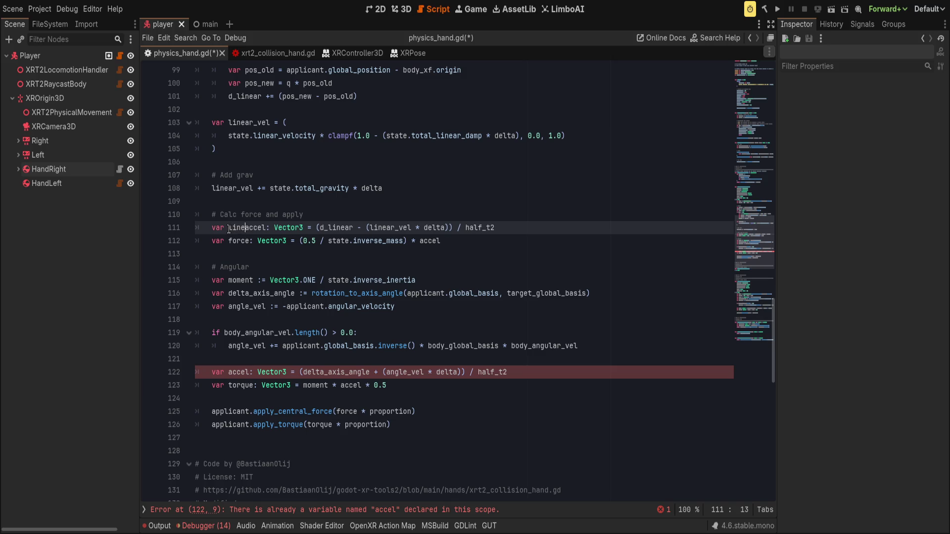
key("Down")
type("linear_")
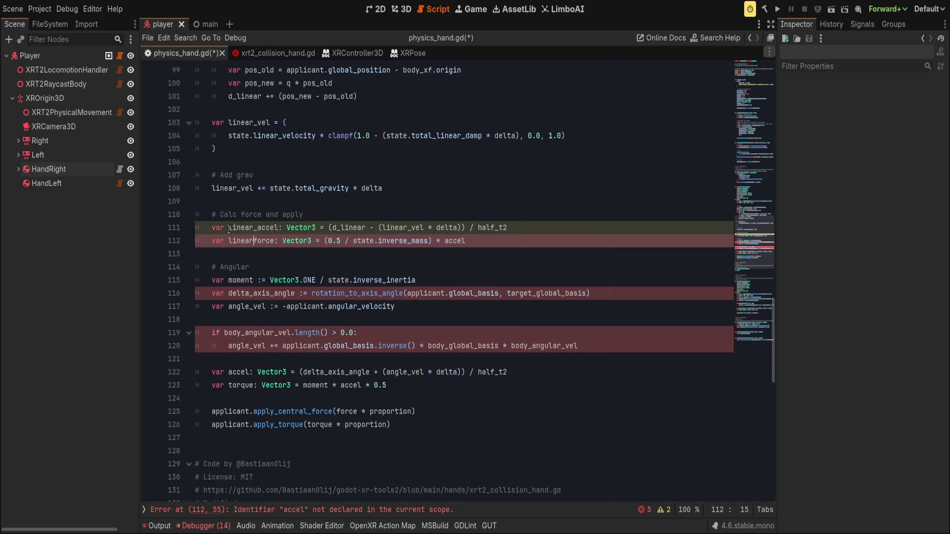
Prefix line 122's accel and the torque line with angular_, making angular_accel.
left_click(227, 371)
type("angular_")
key("Down")
type("angular_")
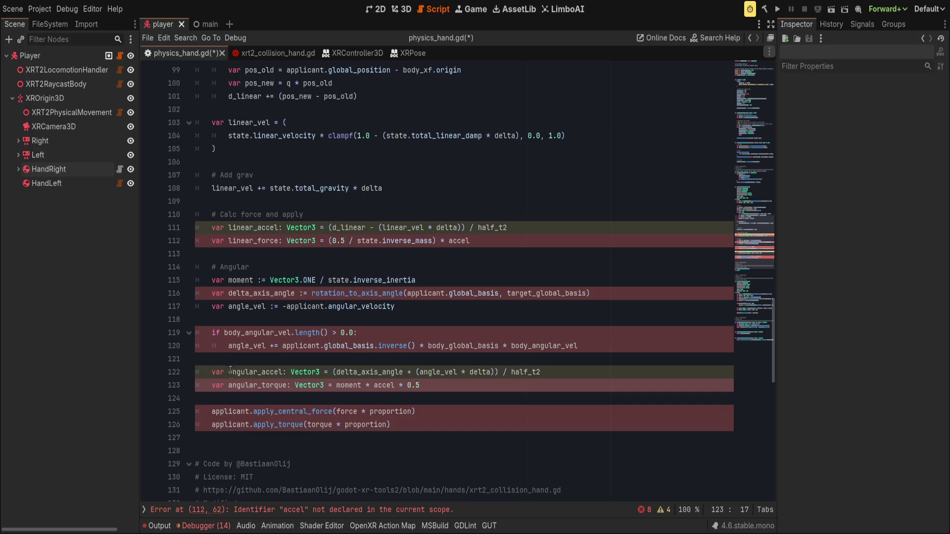
Restore the plain names force on line 112 and torque on line 123.
double_click(227, 370)
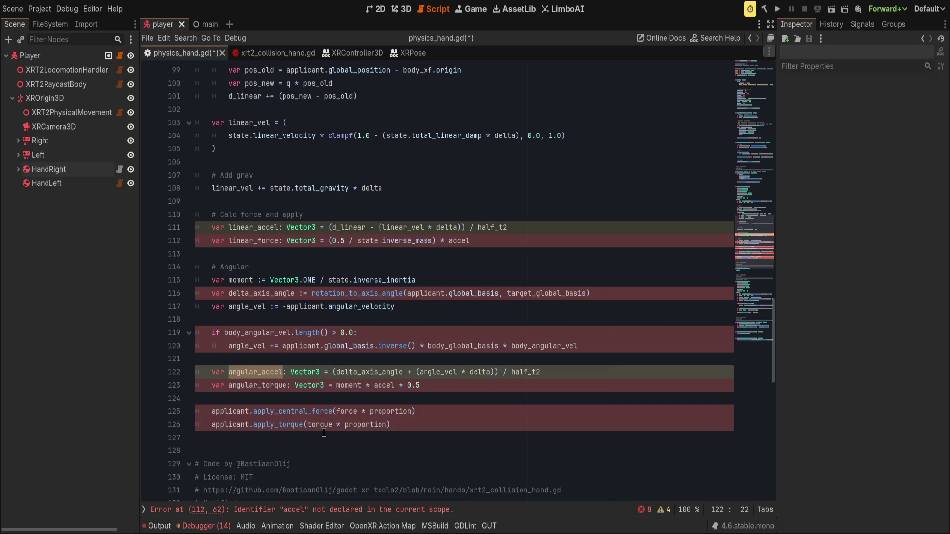
left_click(275, 385)
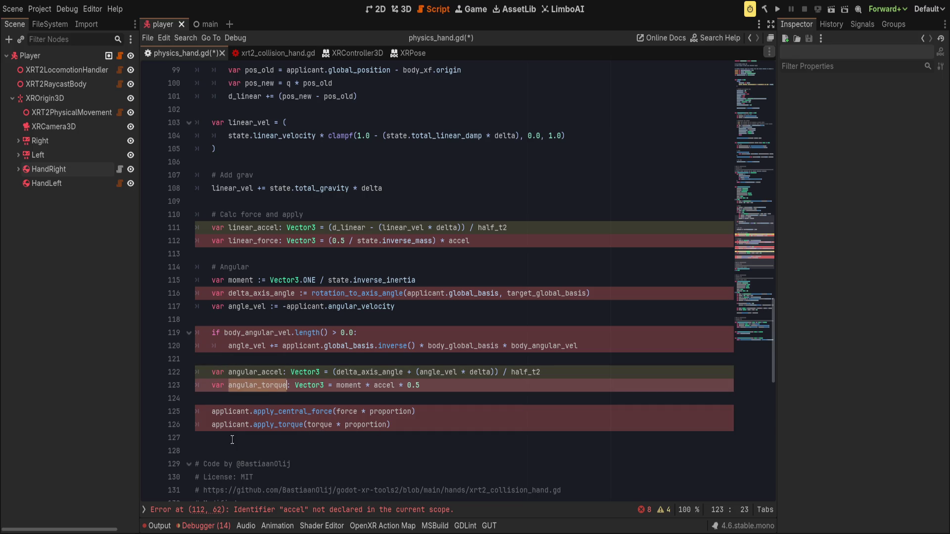
key("Down")
key("Down")
key("Down")
double_click(265, 386)
double_click(260, 241)
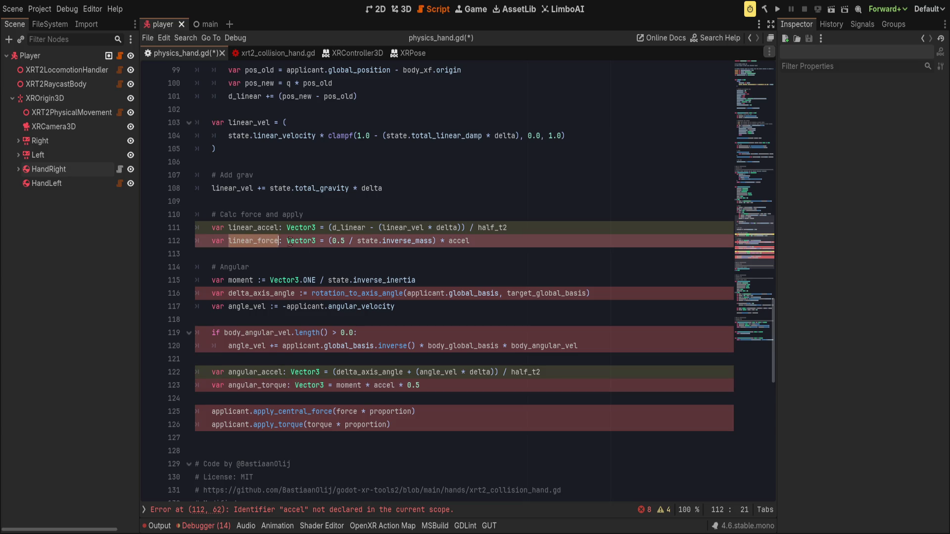
left_click(261, 386)
left_click(261, 241)
double_click(264, 241)
type("force")
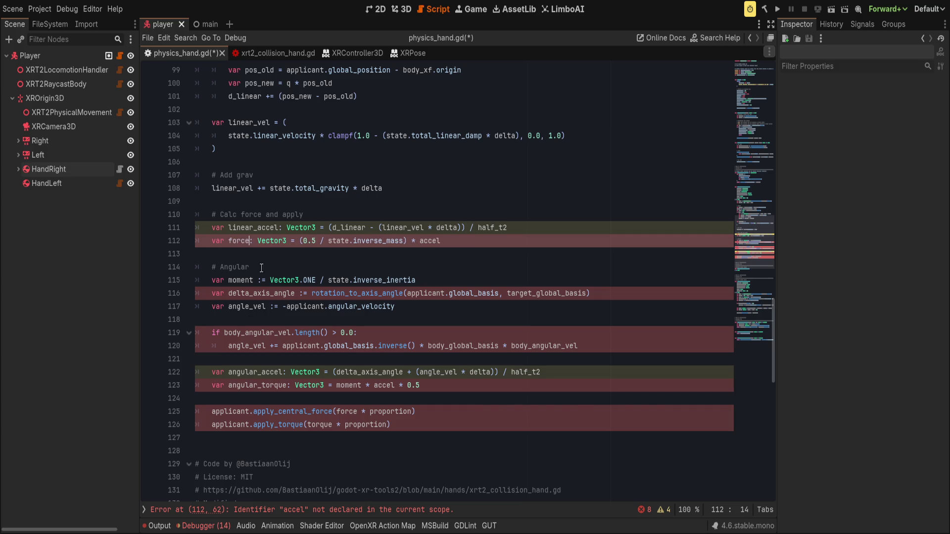
left_click(260, 386)
double_click(261, 385)
key("Left")
key("Delete")
key("Delete")
key("Delete")
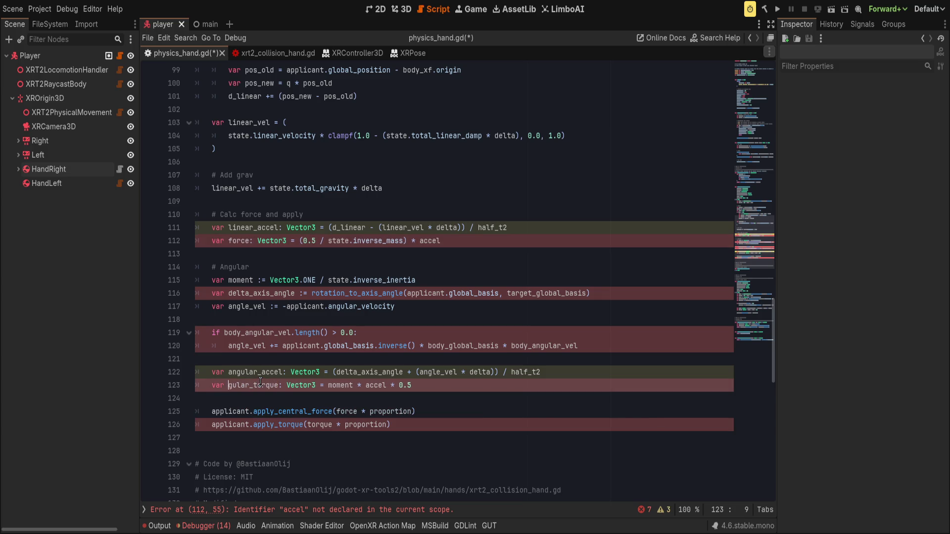
key("Delete")
key("Delete")
key("Delete")
Replace accel in the torque formula with angular_accel.
left_click(336, 372)
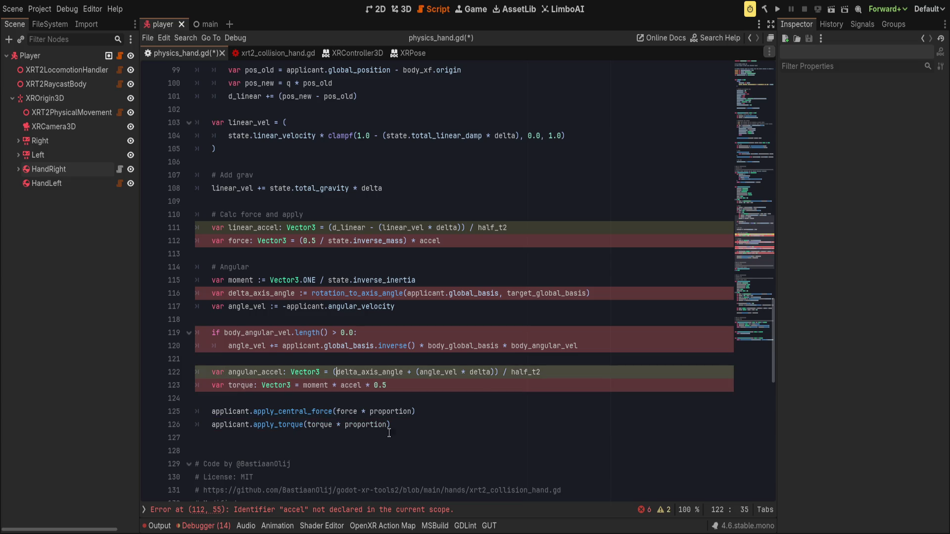
left_click(437, 347)
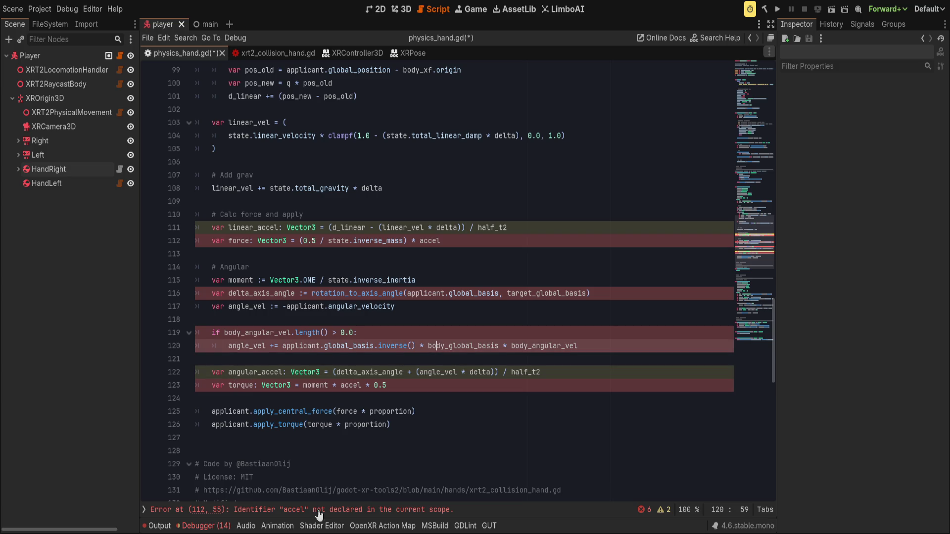
double_click(256, 228)
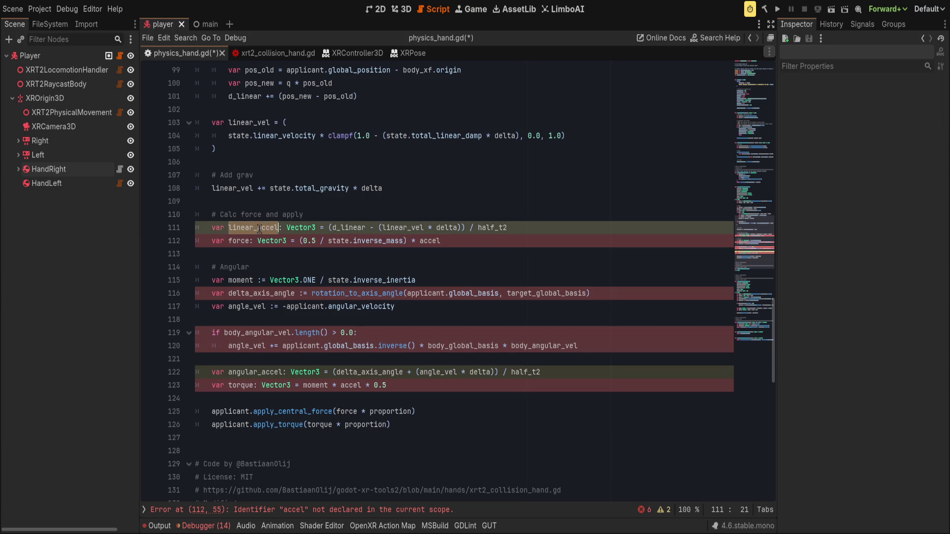
left_click(259, 229)
double_click(259, 229)
key("ctrl+c")
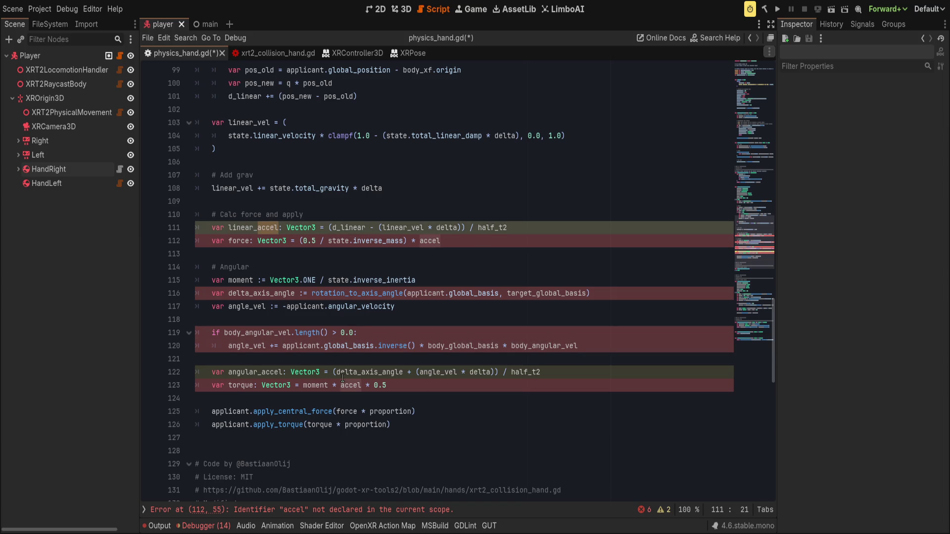
left_click(345, 386)
double_click(345, 386)
key("ctrl+v")
key("End")
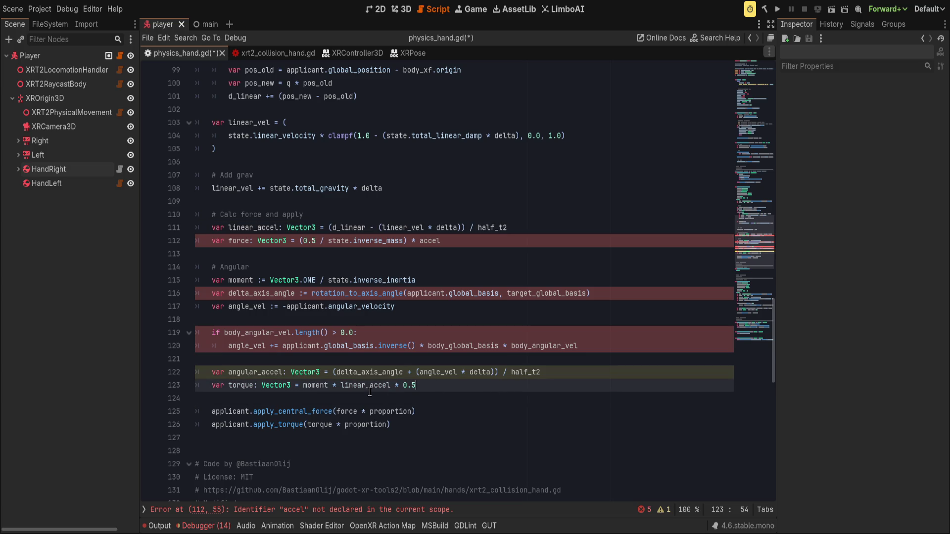
key("ctrl+z")
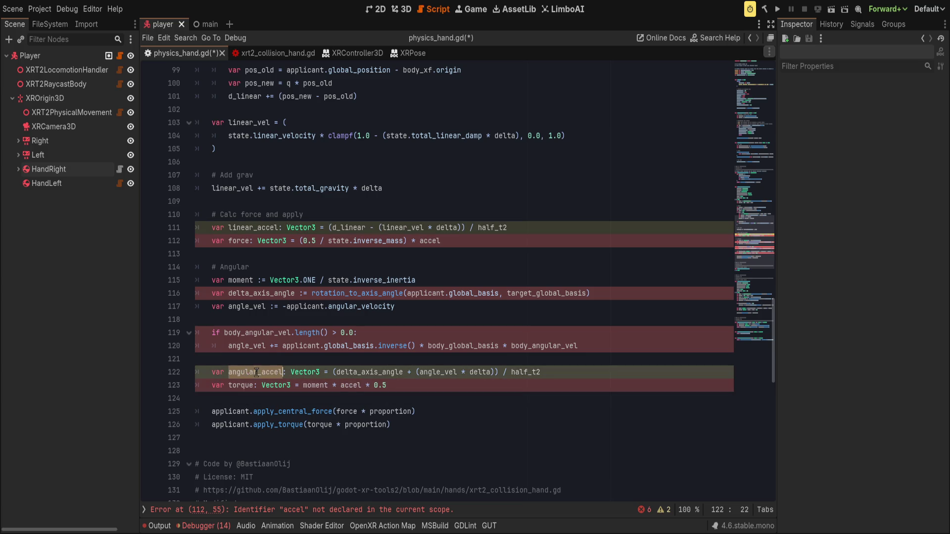
double_click(350, 386)
type("angular_accel")
Replace accel in the force formula with linear_accel.
double_click(253, 228)
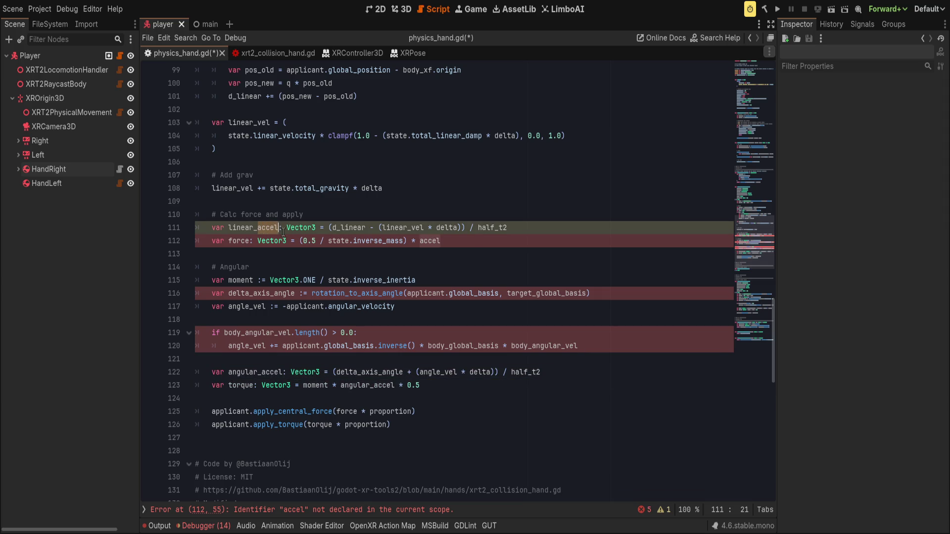
left_click(424, 242)
double_click(424, 242)
key("ctrl+v")
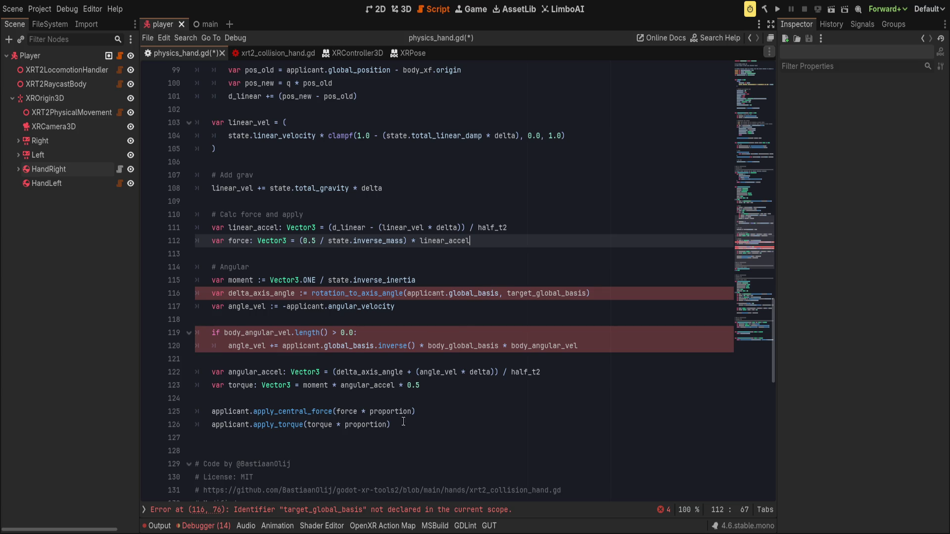
Replace target_global_basis on line 116 with target_xf.basis.
double_click(535, 293)
type("target_xf.")
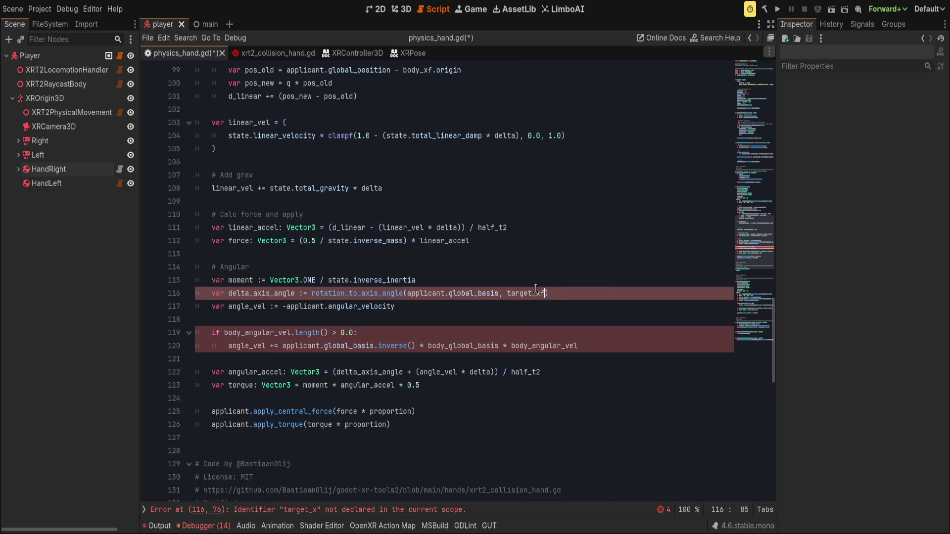
type("basis")
type(")")
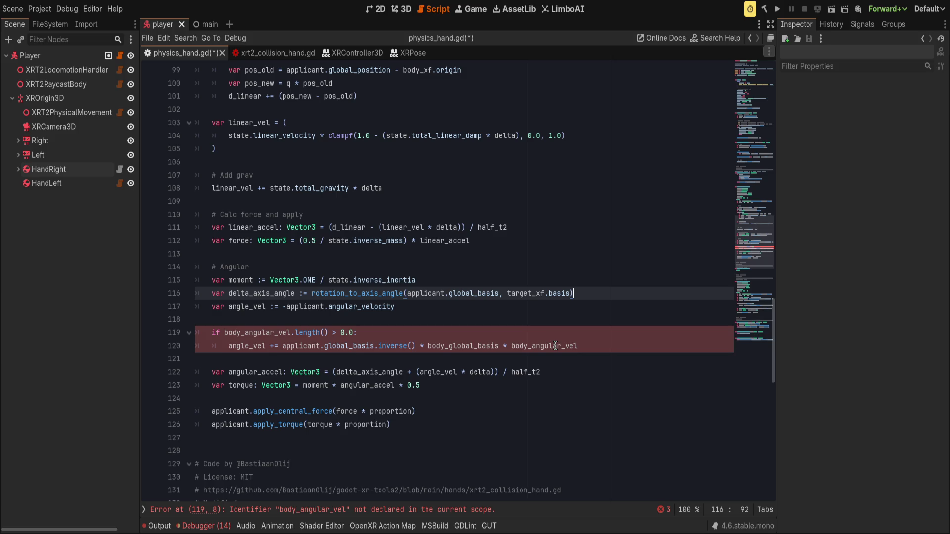
key("ctrl+z")
key("ctrl+shift+z")
key("Down")
key("Down")
key("Down")
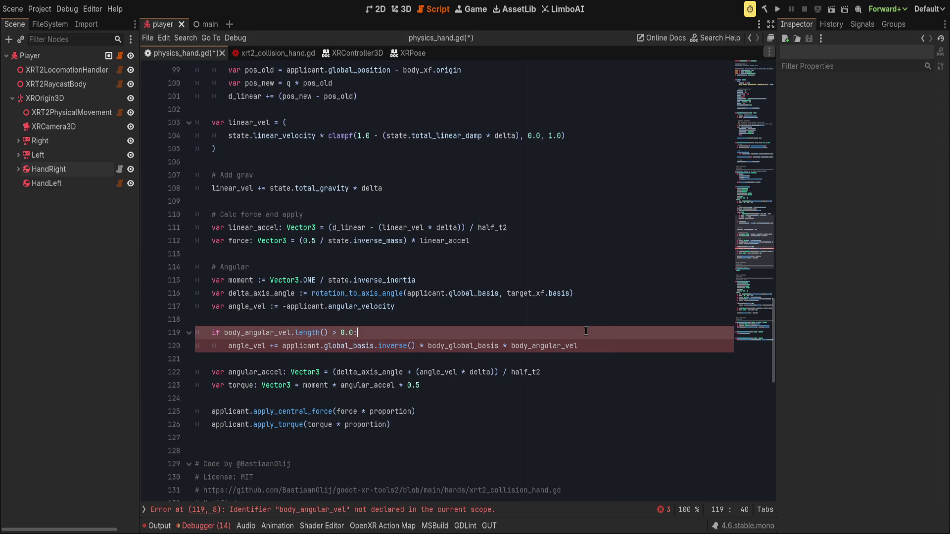
Rename body_angular_vel to body_angular_velocity on lines 119 and 120.
double_click(257, 332)
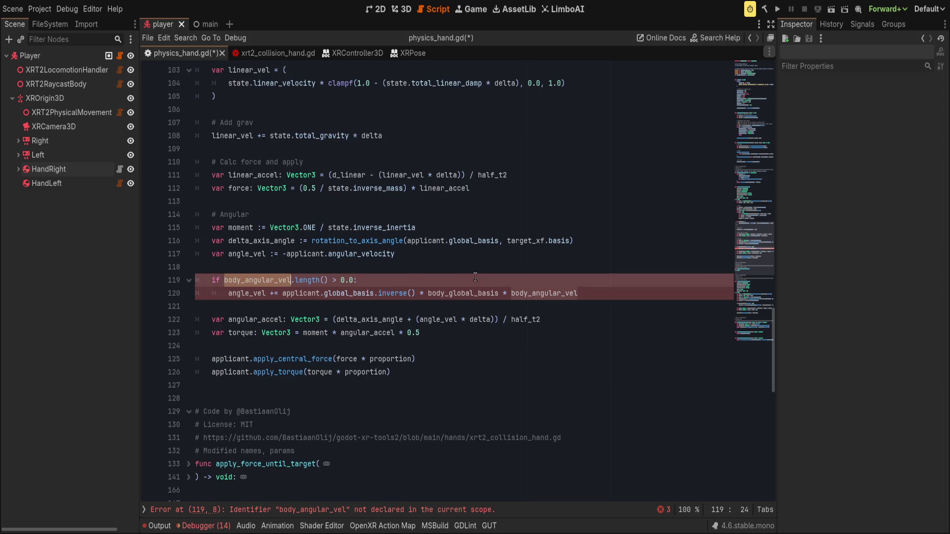
scroll(487, 368, "up", 1)
scroll(488, 368, "up", 1)
left_click(291, 358)
type("ocity")
key("Escape")
double_click(544, 372)
key("ctrl+v")
Change body_global_basis on line 120 to body_xf.basis.
double_click(484, 372)
type("body_xf.")
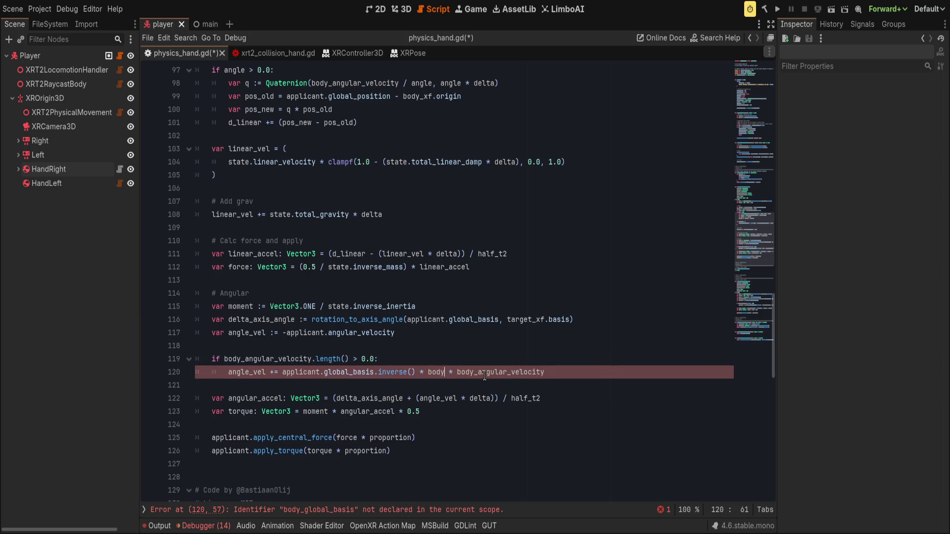
type("basis")
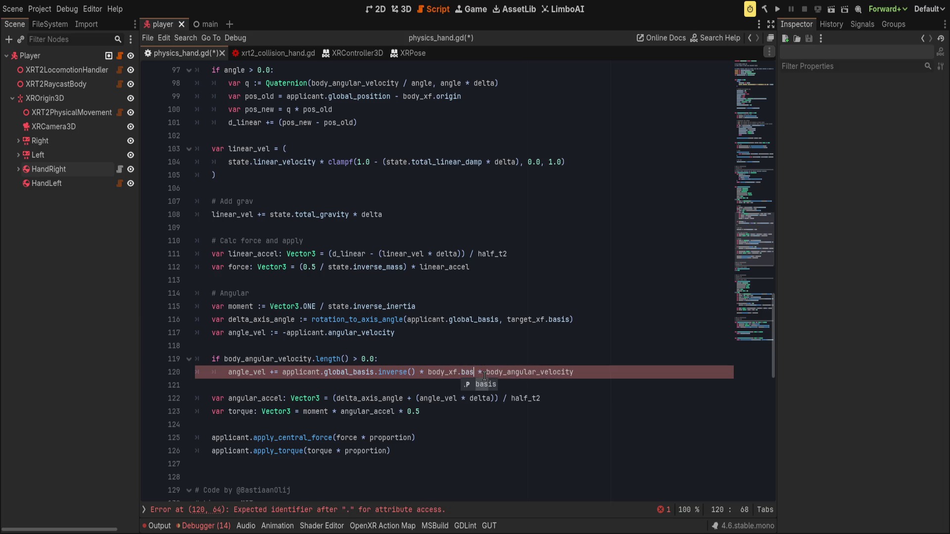
left_click(491, 357)
key("ctrl+z")
key("ctrl+z")
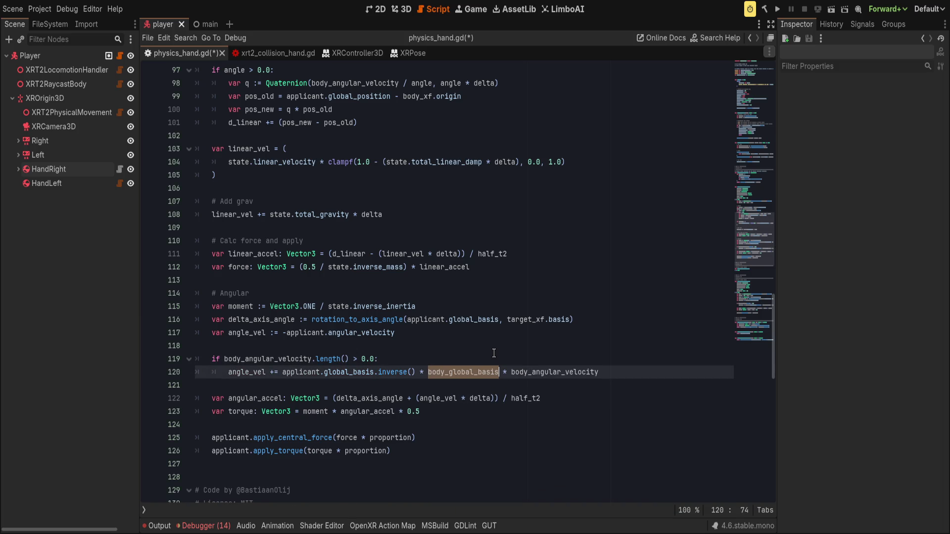
key("ctrl+shift+z")
key("ctrl+shift+z")
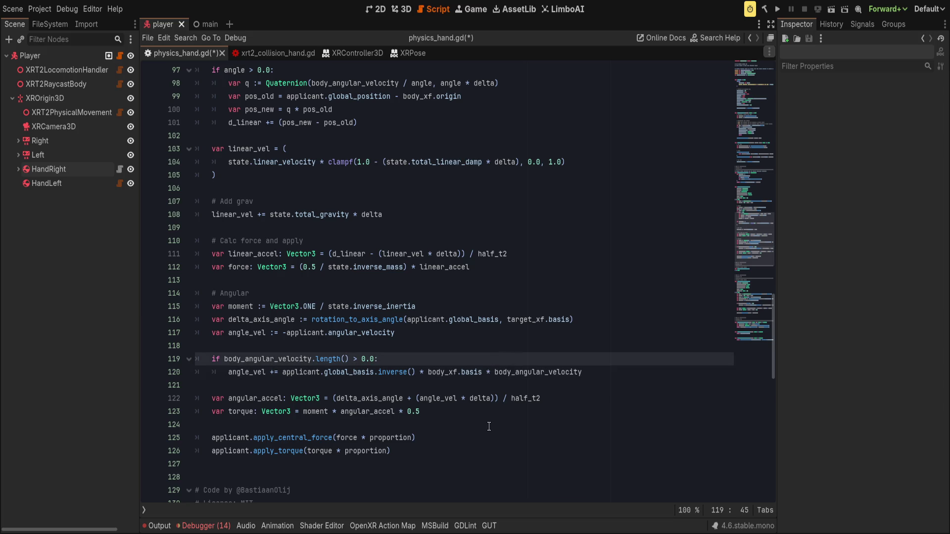
left_click(515, 450)
left_click(529, 438)
left_click(532, 449)
scroll(524, 447, "down", 4)
scroll(524, 448, "up", 10)
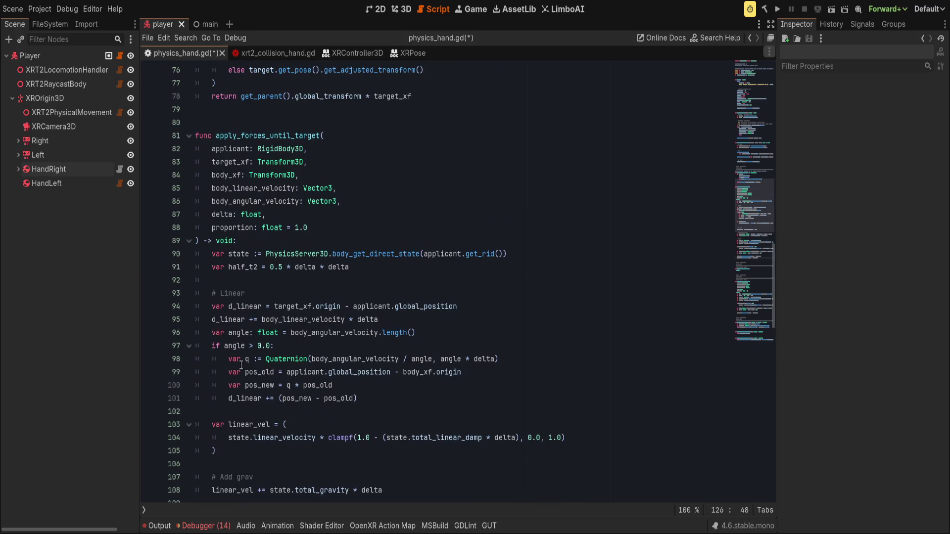
left_click(372, 343)
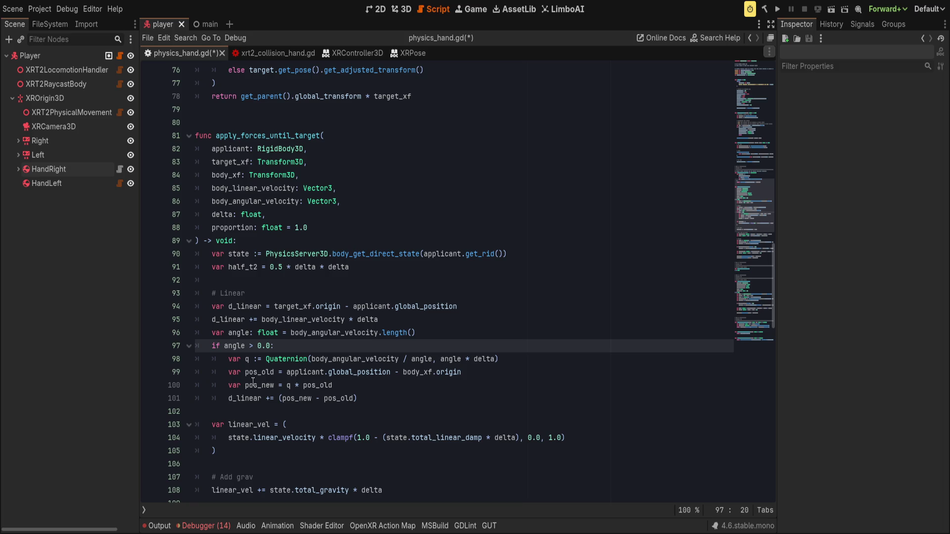
double_click(267, 372)
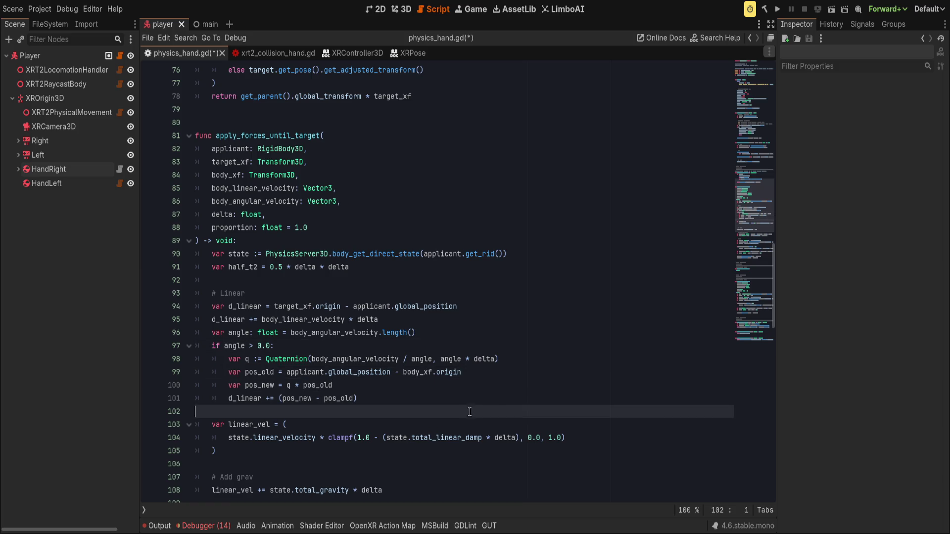
left_click(248, 426)
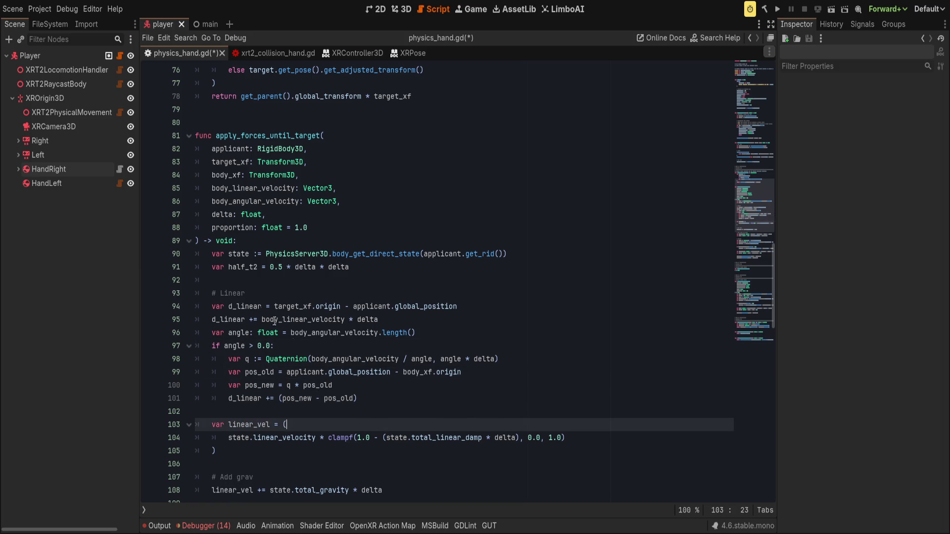
double_click(245, 307)
scroll(392, 374, "down", 3)
scroll(392, 374, "down", 3)
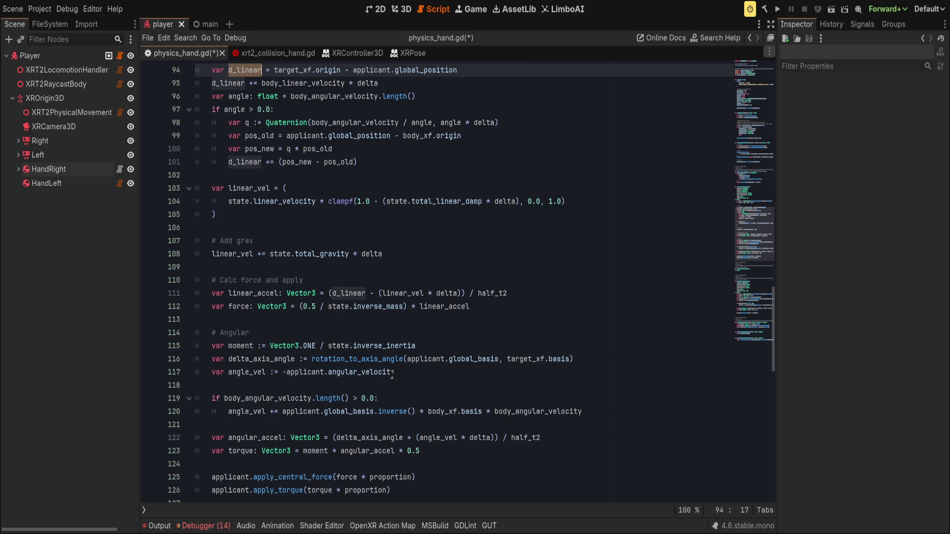
scroll(391, 375, "up", 6)
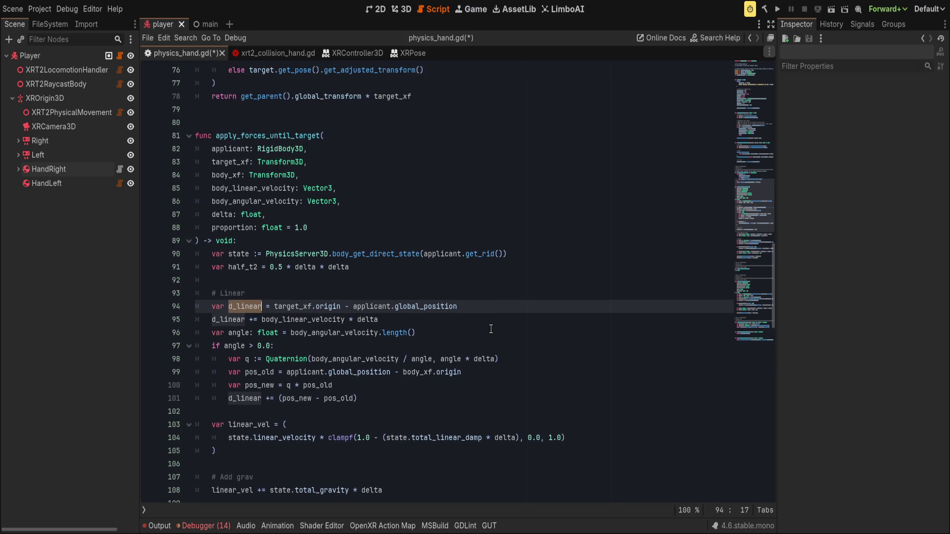
scroll(428, 308, "down", 5)
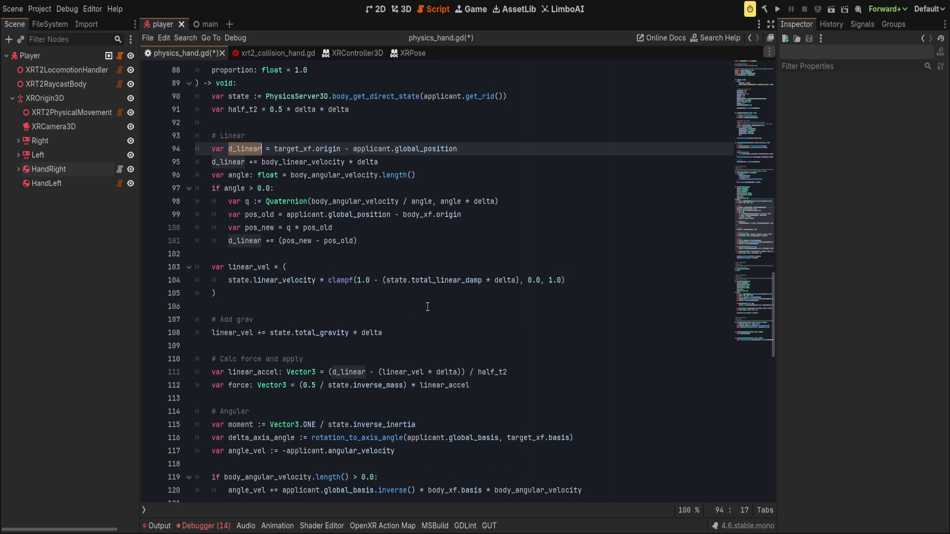
scroll(427, 308, "down", 2)
scroll(427, 307, "up", 5)
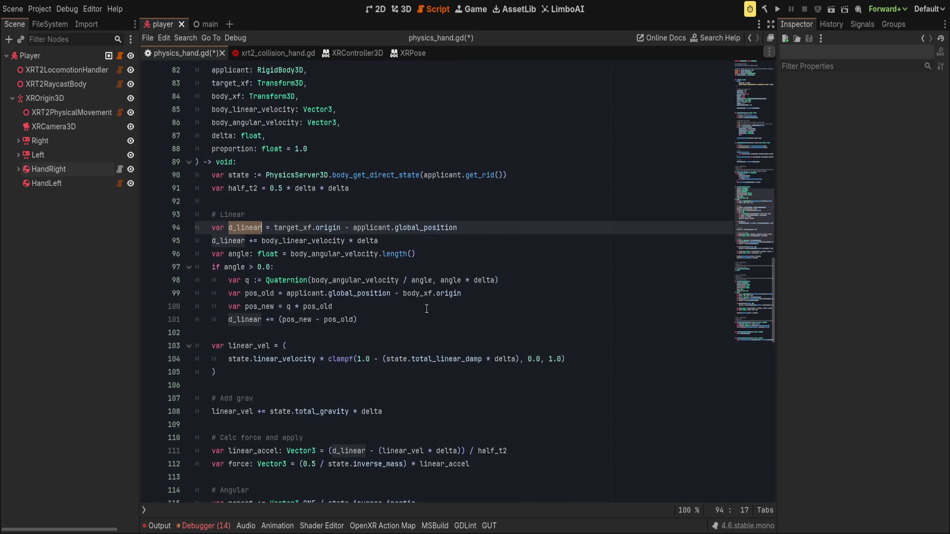
key("ctrl+r")
left_click(297, 201)
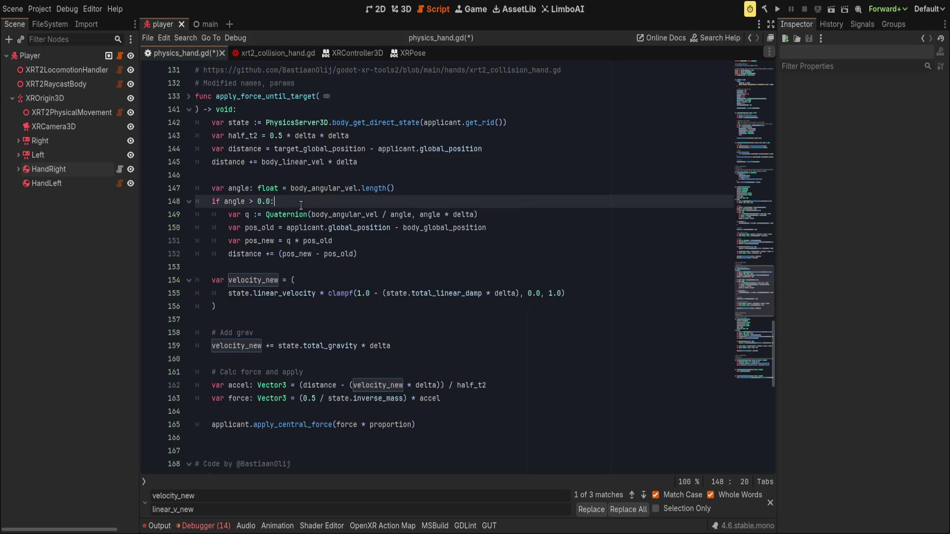
Replace every d_linear with distance using Replace All.
scroll(271, 297, "up", 2)
scroll(287, 306, "up", 7)
scroll(287, 307, "up", 7)
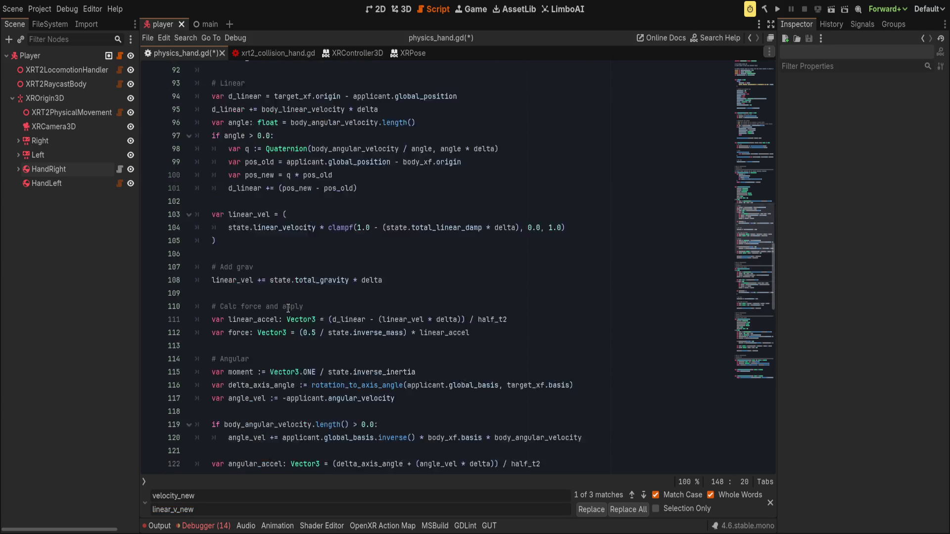
double_click(238, 215)
key("ctrl+r")
type("distan")
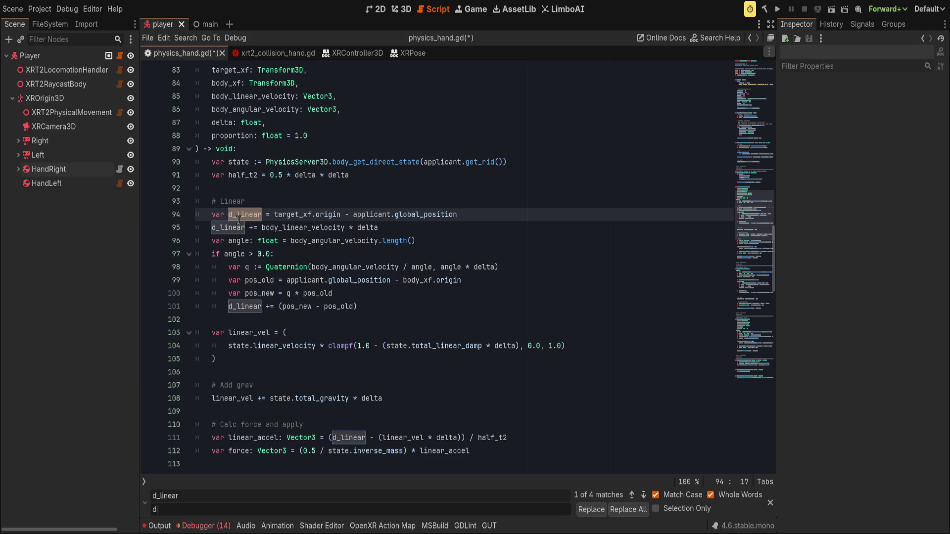
left_click(628, 510)
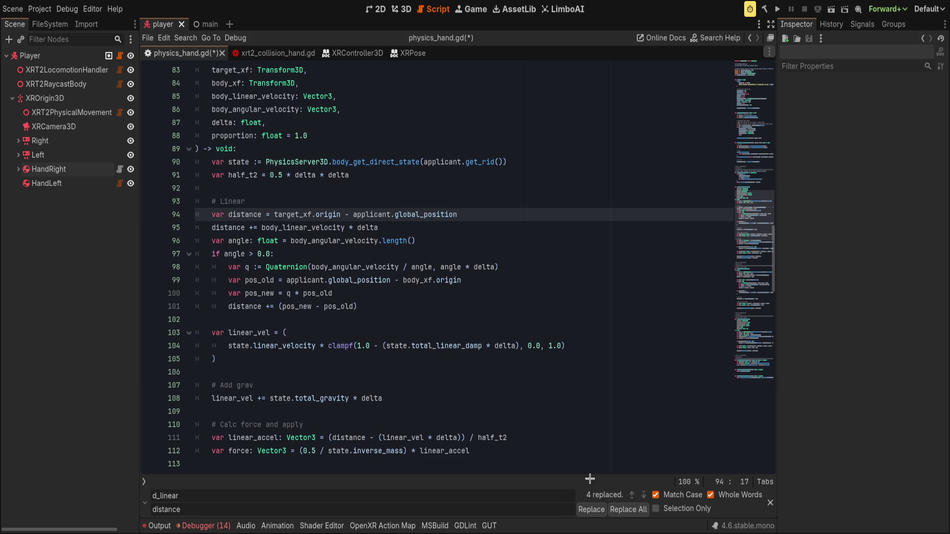
left_click(450, 346)
key("Escape")
Move the var angle line so it sits below both distance lines.
left_click(277, 202)
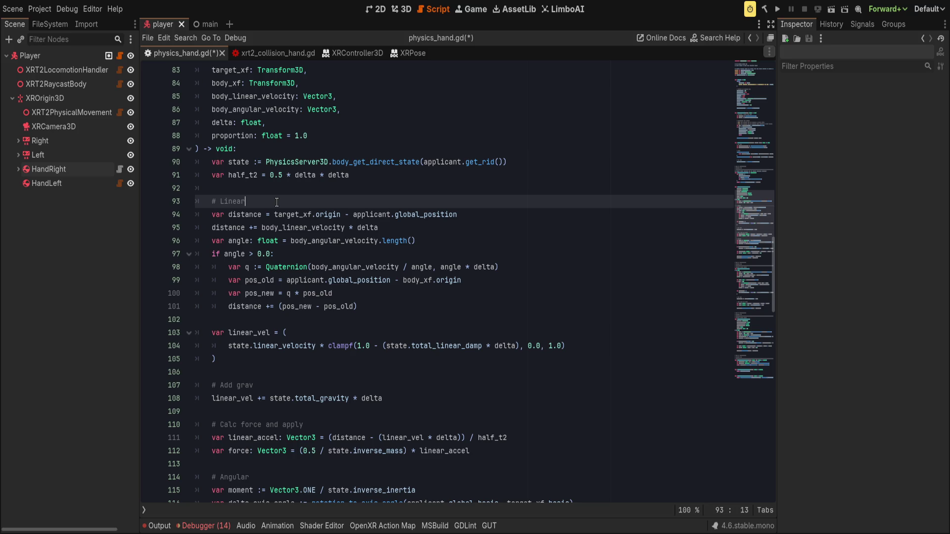
left_click(478, 237)
key("alt+Up")
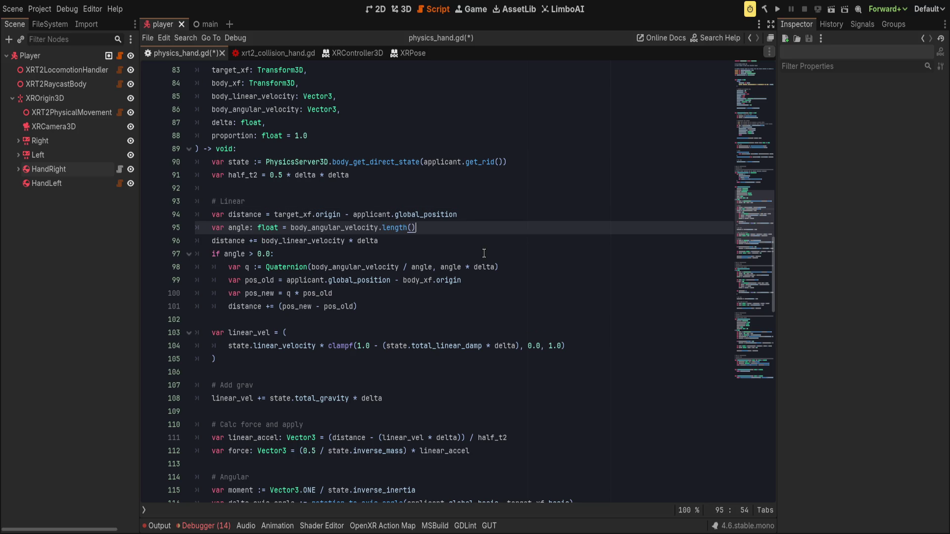
key("alt+Up")
key("Down")
key("Down")
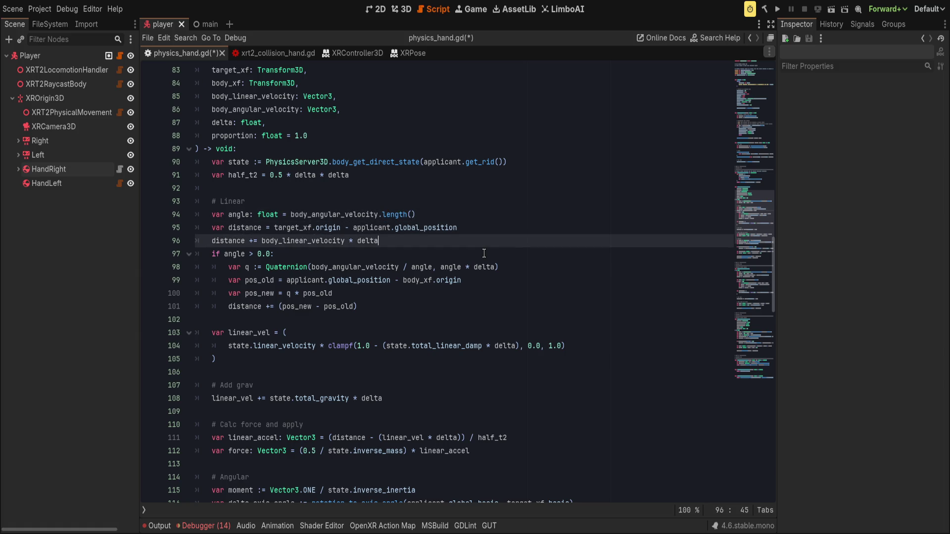
key("Down")
key("Down")
key("Down")
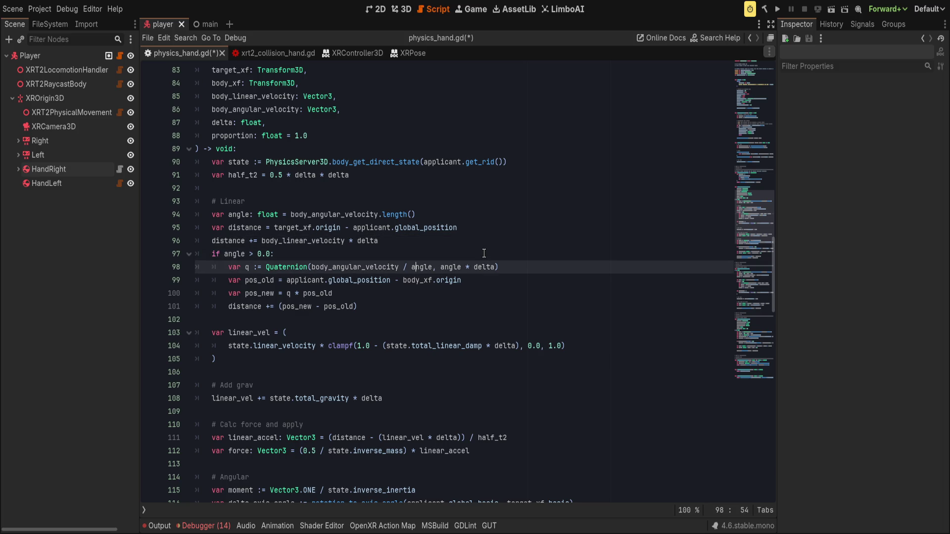
key("Up")
key("Up")
key("Up")
key("Up")
key("alt+Down")
key("alt+Down")
key("alt+Up")
key("alt+Down")
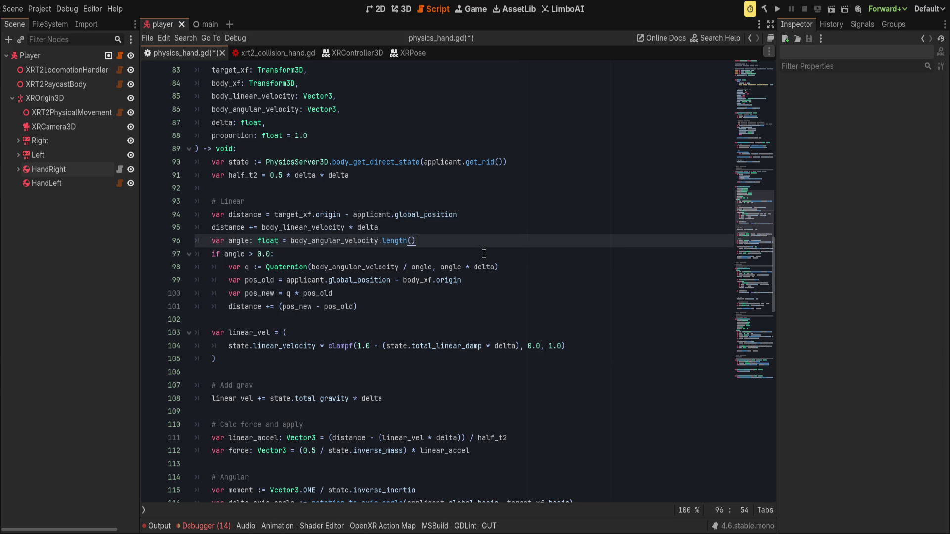
key("Up")
key("Up")
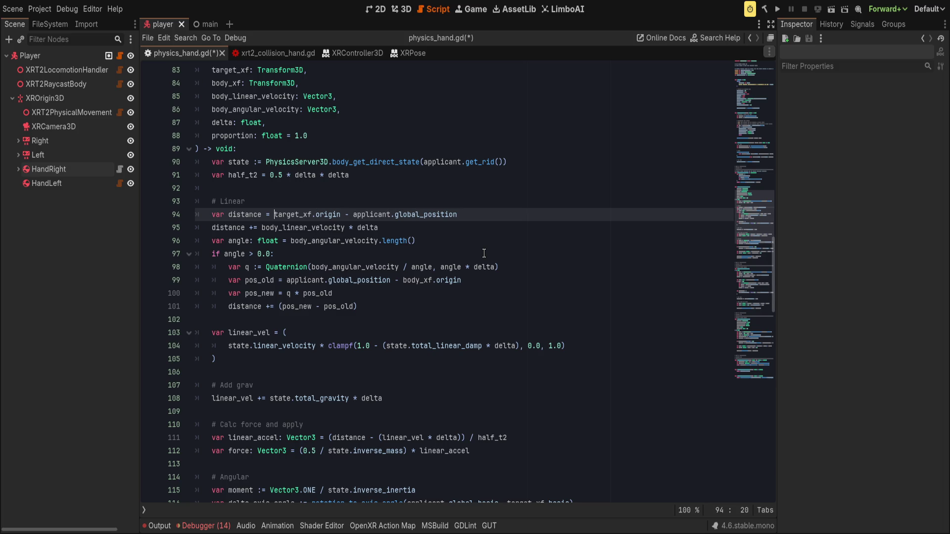
Select the body_linear_velocity * delta term from the distance += line.
key("shift+End")
key("Down")
key("ctrl+Left")
key("ctrl+Left")
key("ctrl+Left")
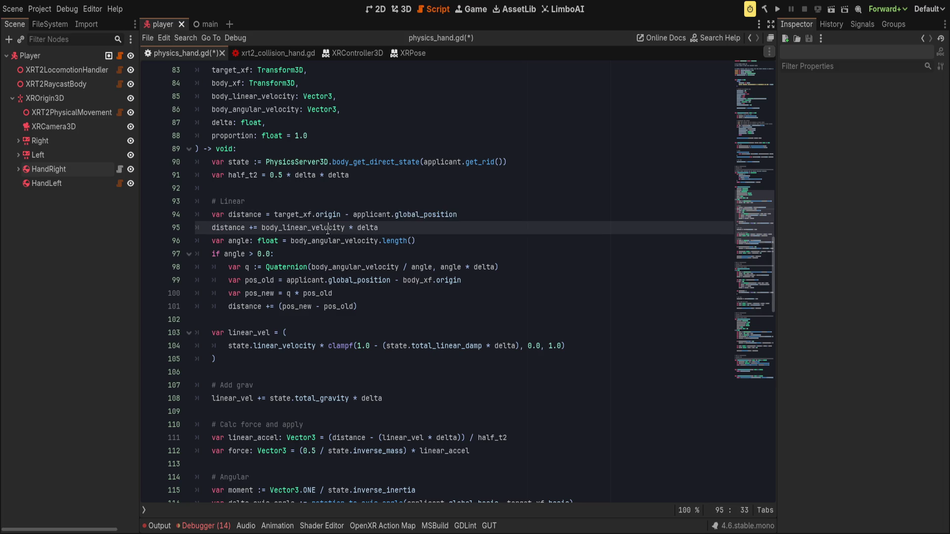
key("shift+Down")
key("shift+End")
key("shift+Up")
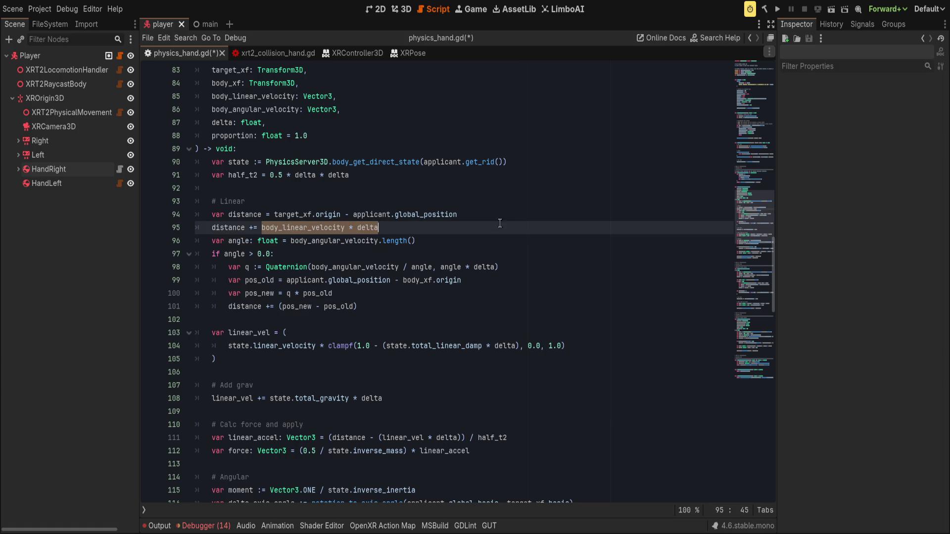
Append + body_linear_velocity * delta to var distance, wrapping the position difference in parentheses.
left_click(548, 218)
type("body_linear_velocity * delta")
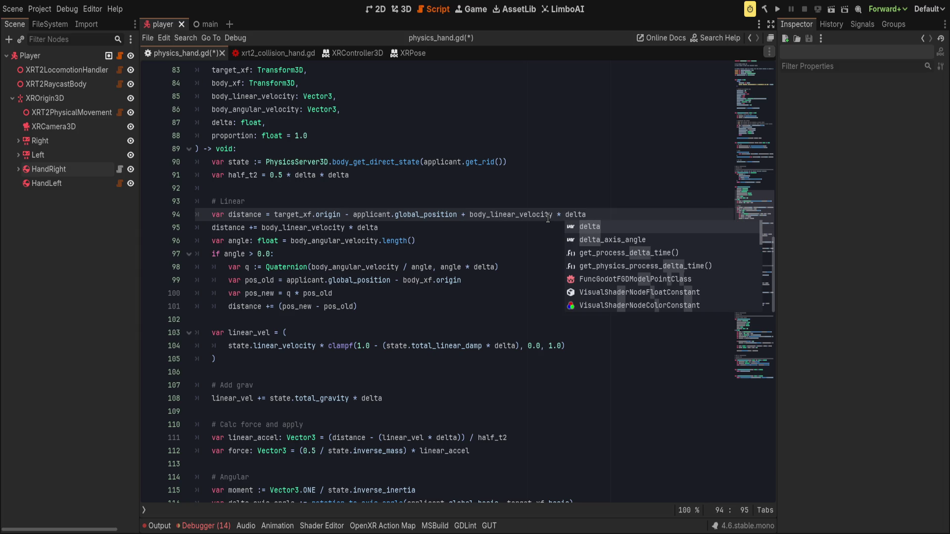
left_click_drag(456, 217, 275, 216)
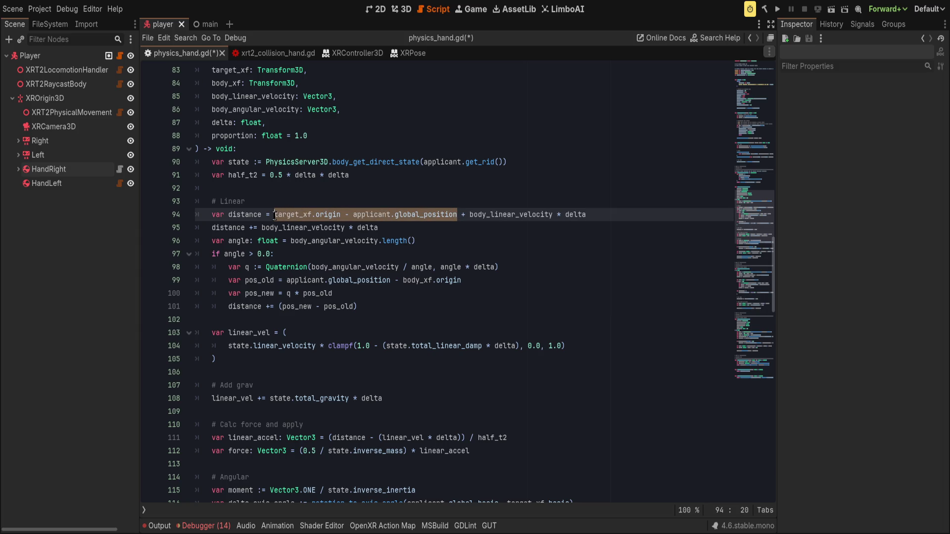
type("(")
left_click(634, 216)
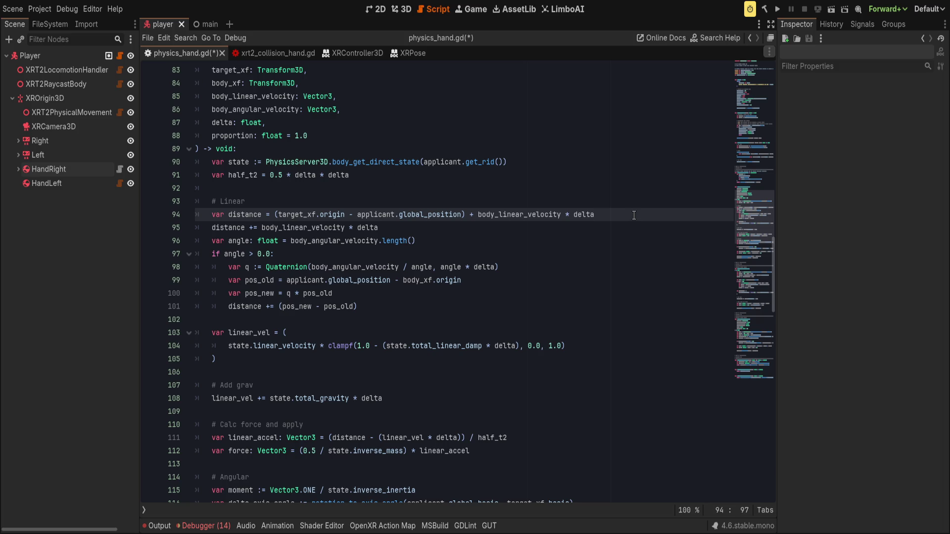
Delete the redundant distance += line and save physics_hand.gd.
left_click(563, 232)
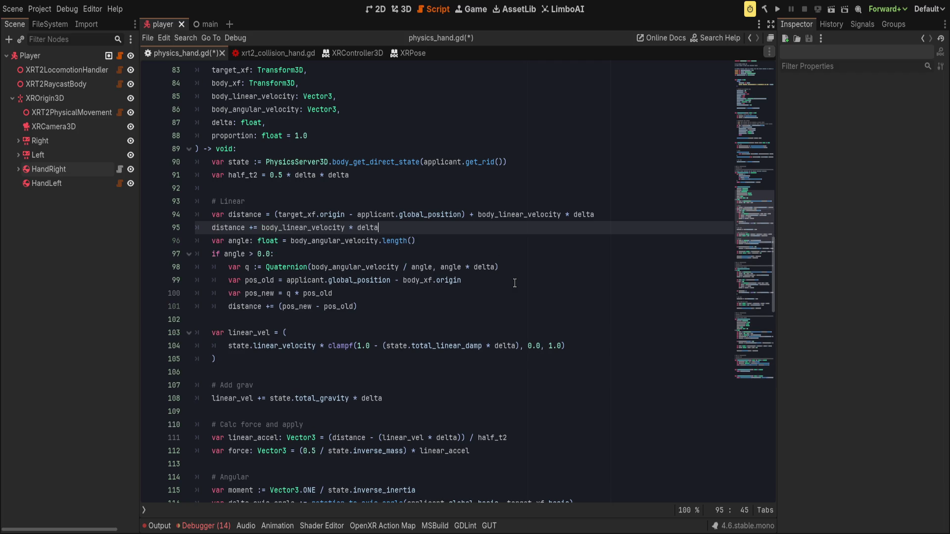
key("ctrl+shift+k")
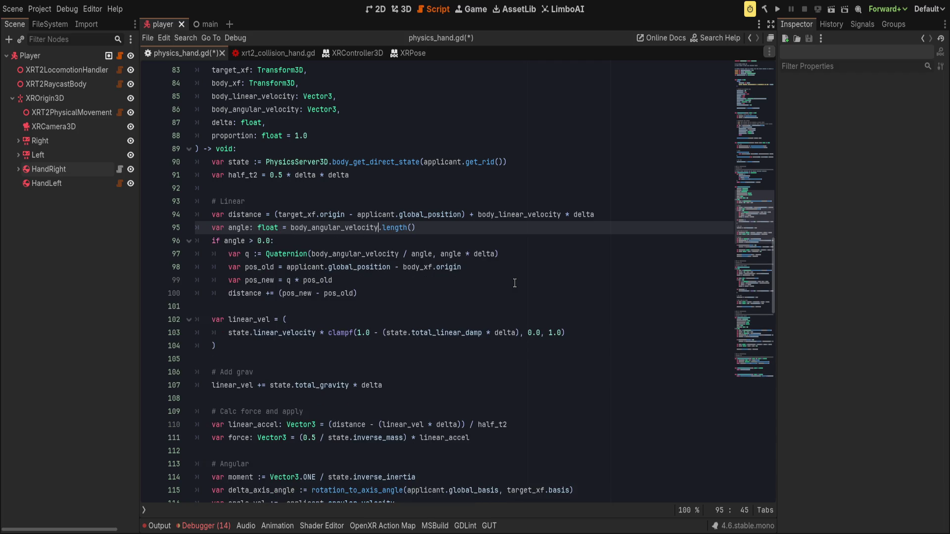
left_click(603, 218)
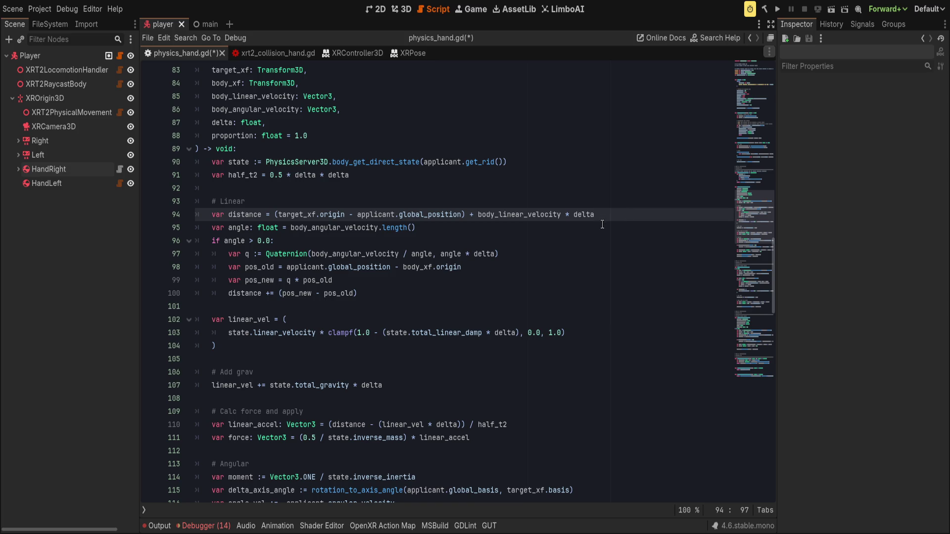
key("Down")
key("Down")
key("Down")
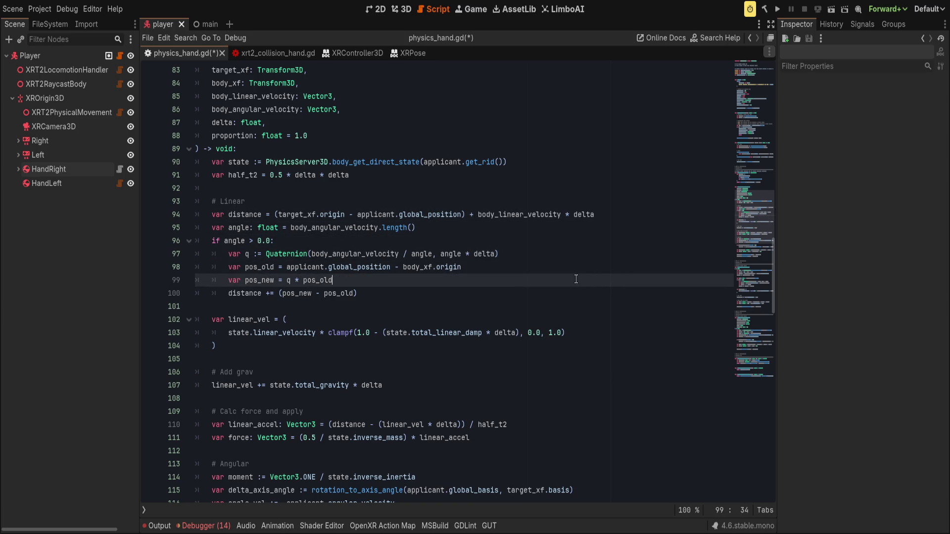
left_click(571, 293)
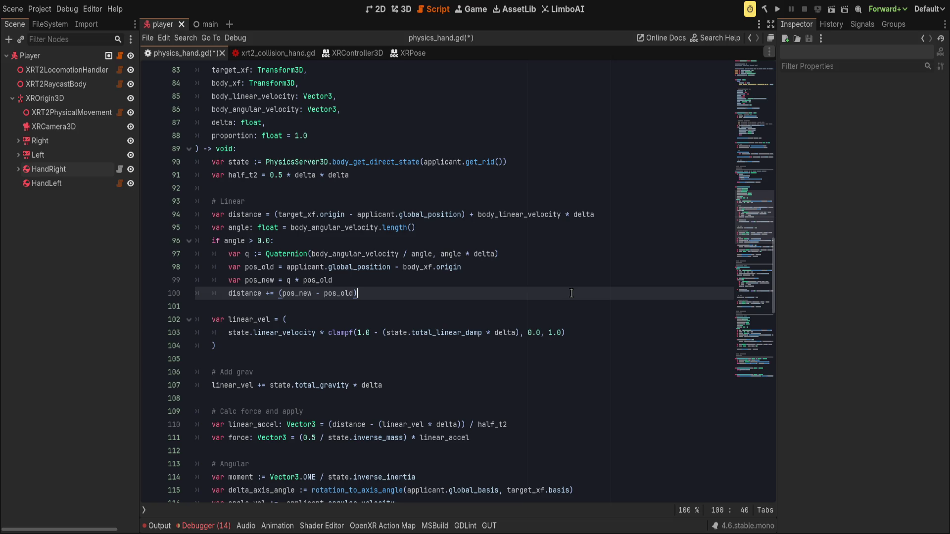
key("Down")
key("Down")
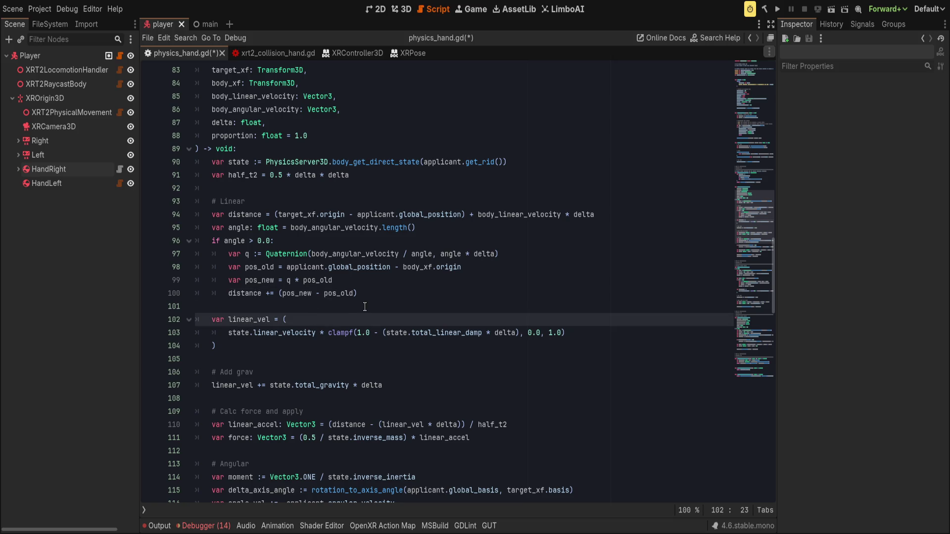
key("ctrl+s")
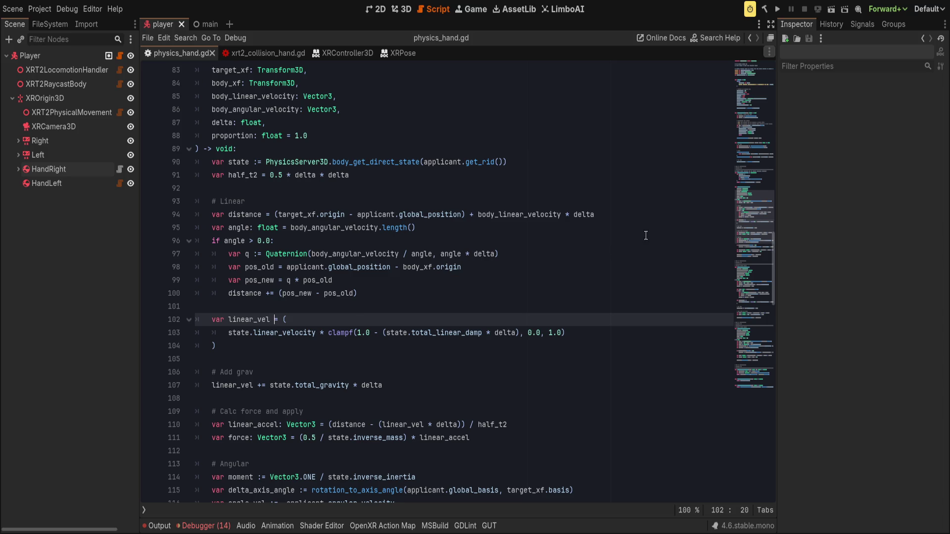
Review the distance, angle and linear_vel calculations down to the gravity line.
left_click(645, 216)
left_click(596, 235)
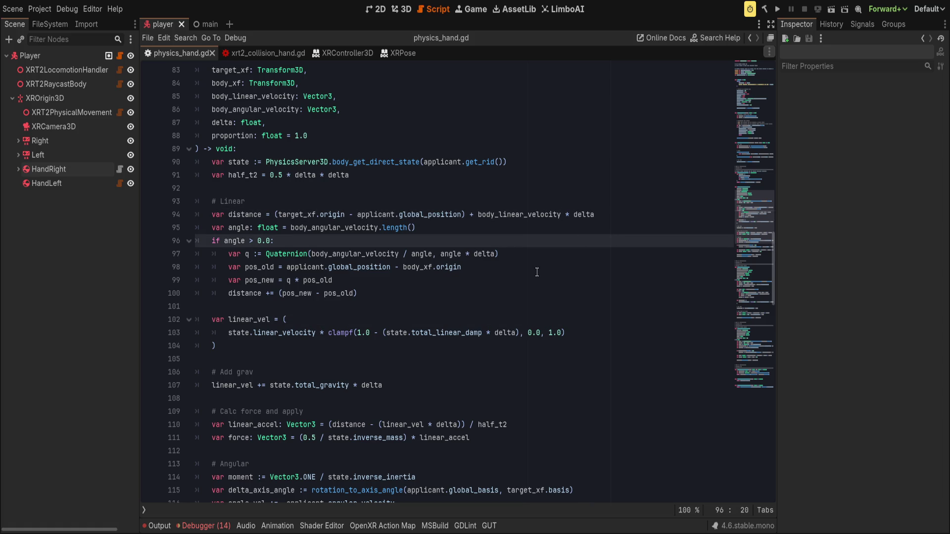
left_click(529, 293)
left_click(511, 307)
left_click(505, 320)
left_click(465, 334)
left_click(465, 345)
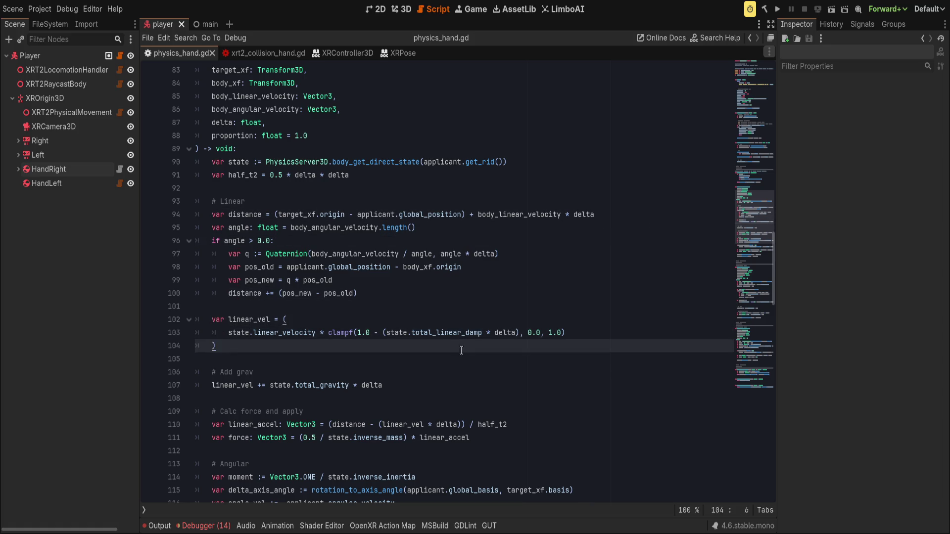
scroll(470, 345, "down", 1)
left_click(478, 345)
scroll(479, 344, "down", 2)
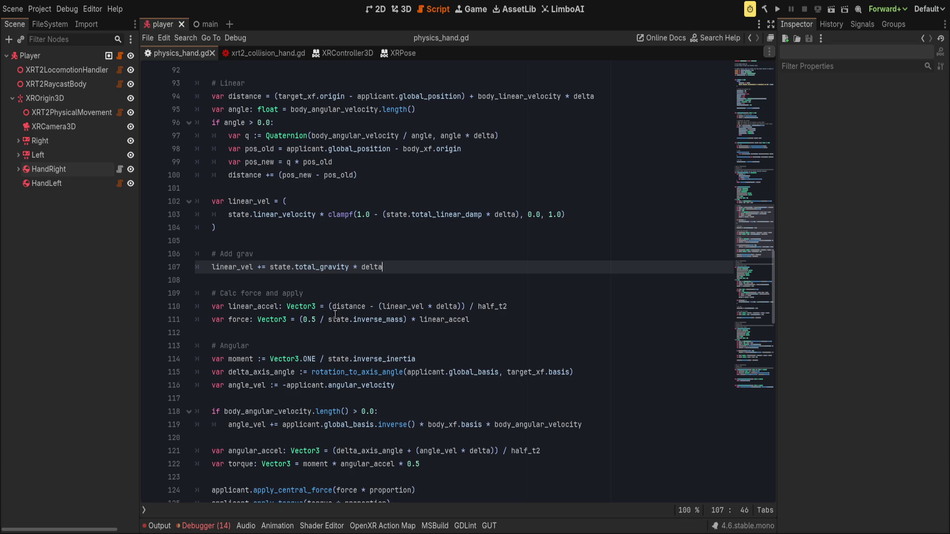
Move the force block below the angular section and relabel its comment 'Calculate forces'.
left_click_drag(286, 320, 273, 288)
scroll(501, 371, "down", 2)
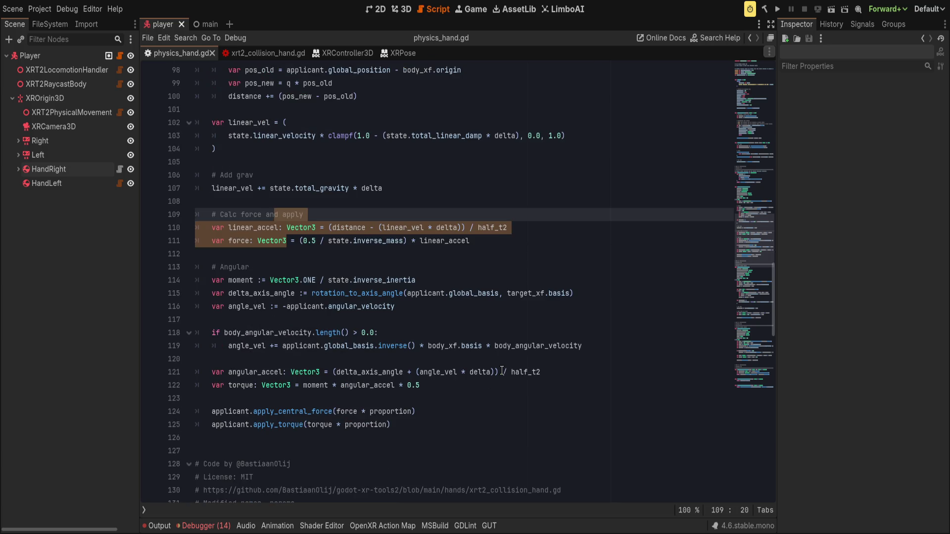
key("alt+Down")
key("alt+Down")
key("alt+Down")
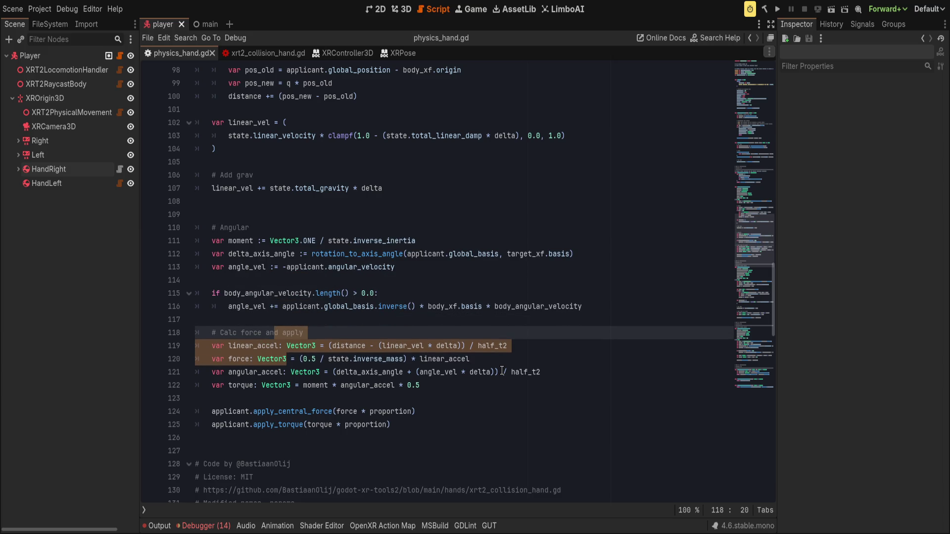
left_click(262, 333)
type("s")
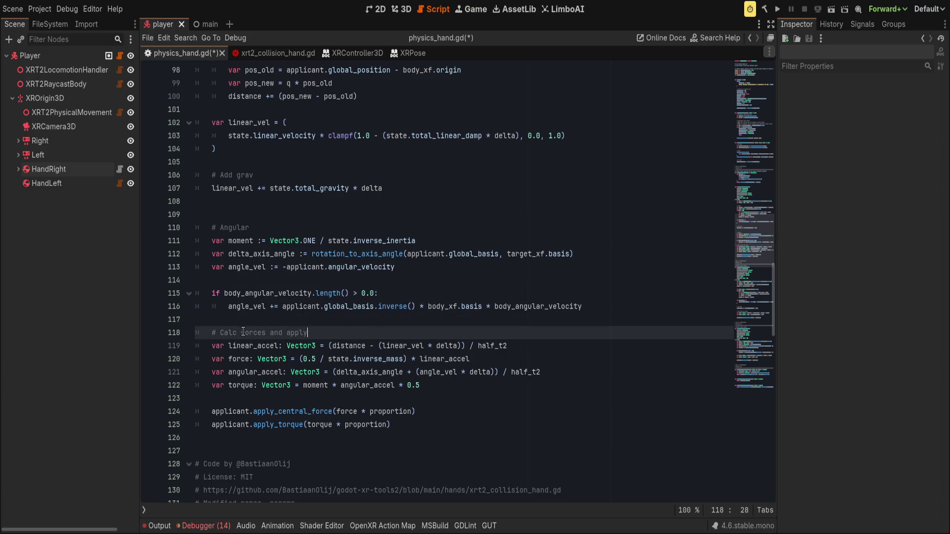
left_click_drag(245, 333, 333, 386)
left_click(342, 403)
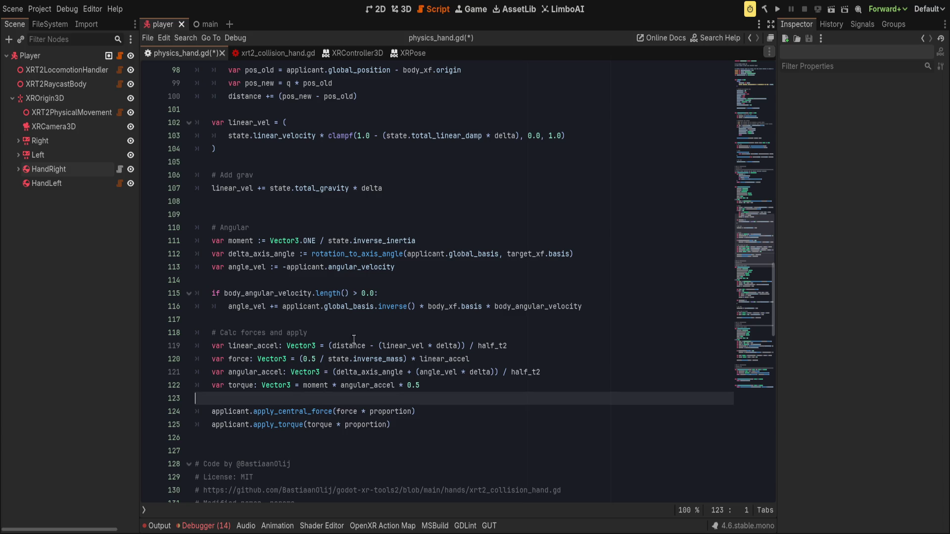
left_click(236, 332)
type("ulate")
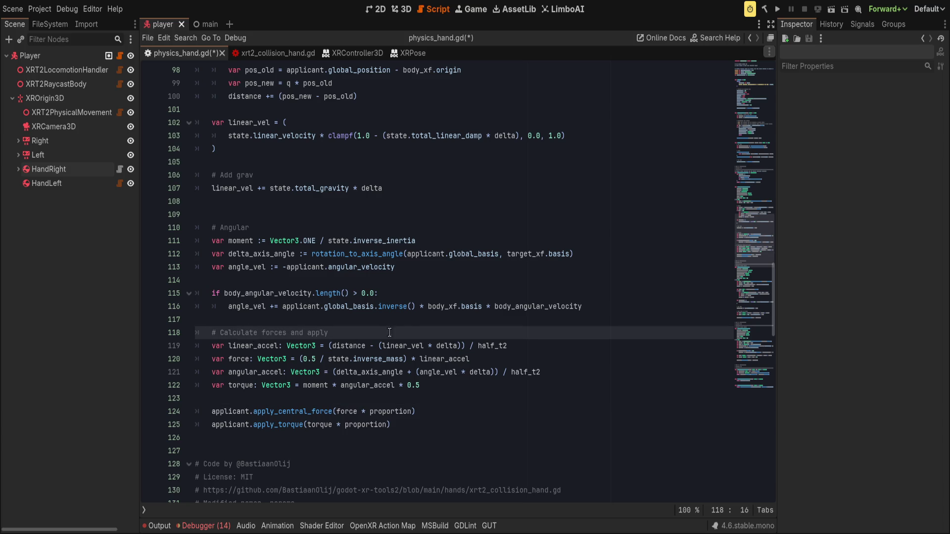
Remove the blank line above the Angular section.
scroll(396, 332, "up", 1)
left_click(274, 269)
scroll(341, 316, "up", 3)
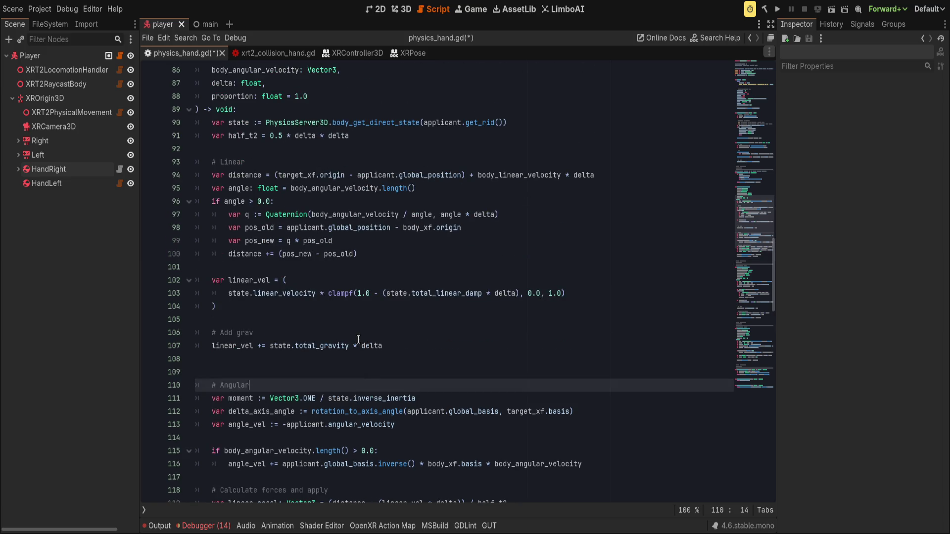
scroll(359, 339, "down", 1)
key("Home")
key("Home")
key("BackSpace")
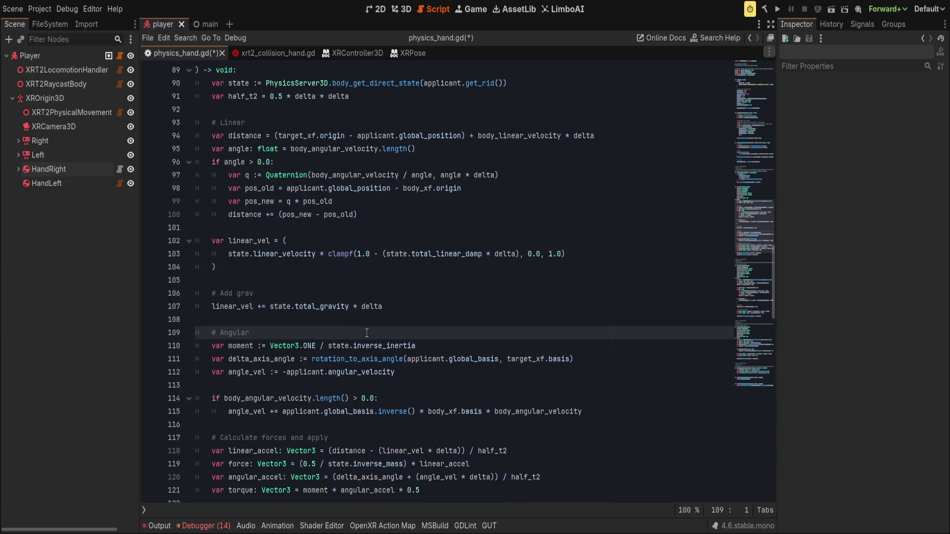
scroll(365, 334, "down", 1)
scroll(365, 335, "up", 2)
Save physics_hand.gd with the '# Add grav' comment in place.
left_click(354, 330)
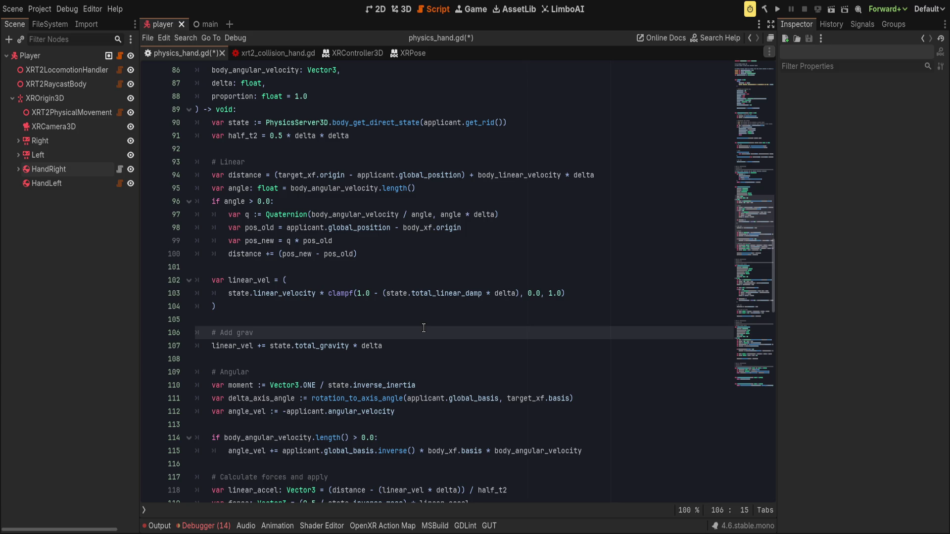
key("ctrl+s")
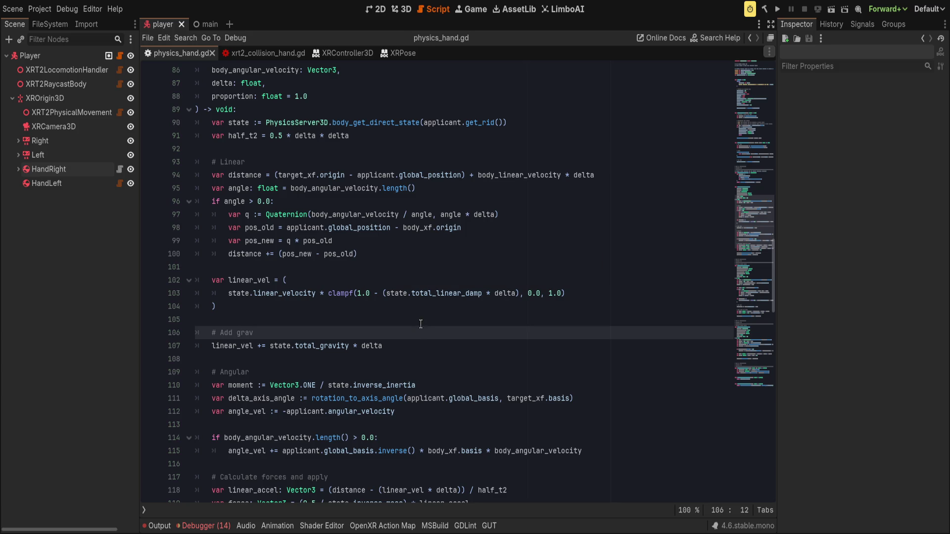
double_click(228, 122)
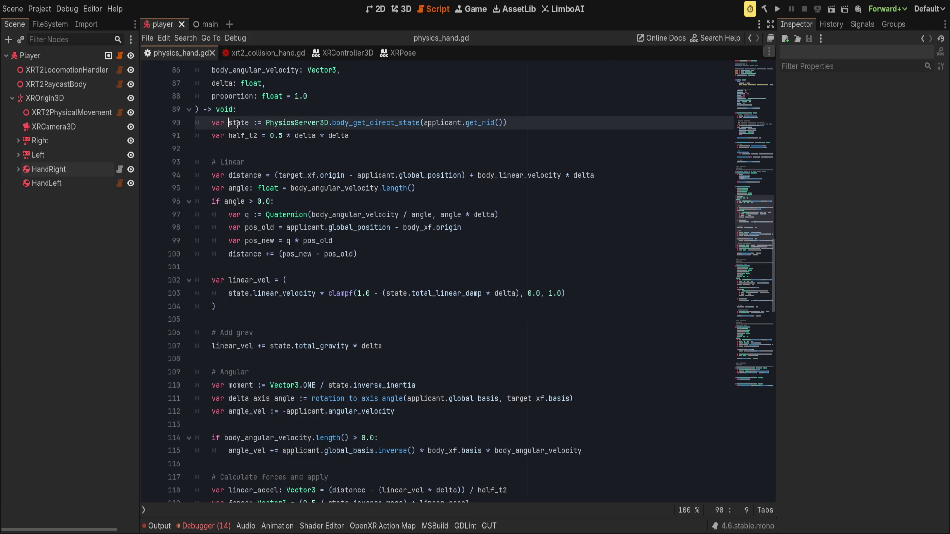
Select and delete the old apply_force_until_target and apply_torque_until_target functions.
double_click(240, 135)
scroll(399, 343, "down", 5)
left_click(435, 372)
scroll(474, 377, "down", 6)
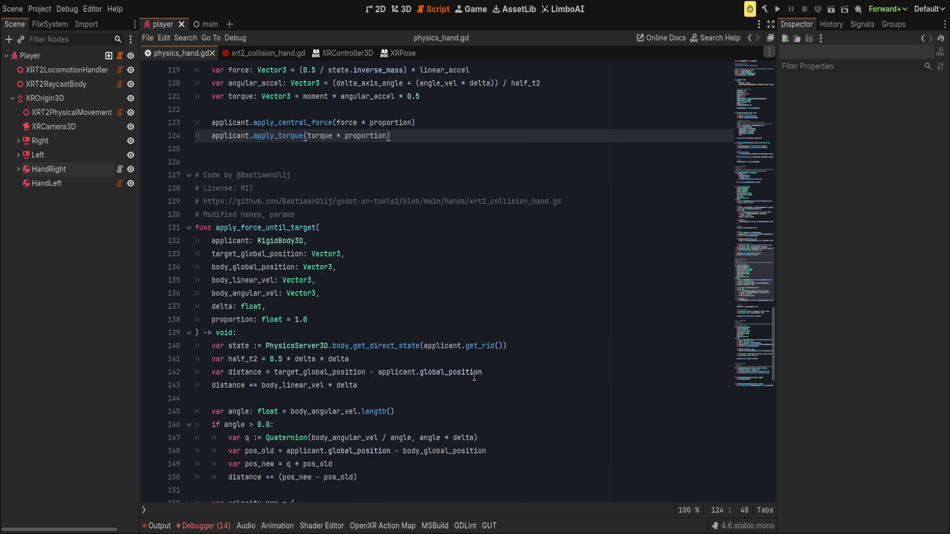
scroll(474, 377, "down", 1)
left_click(236, 345)
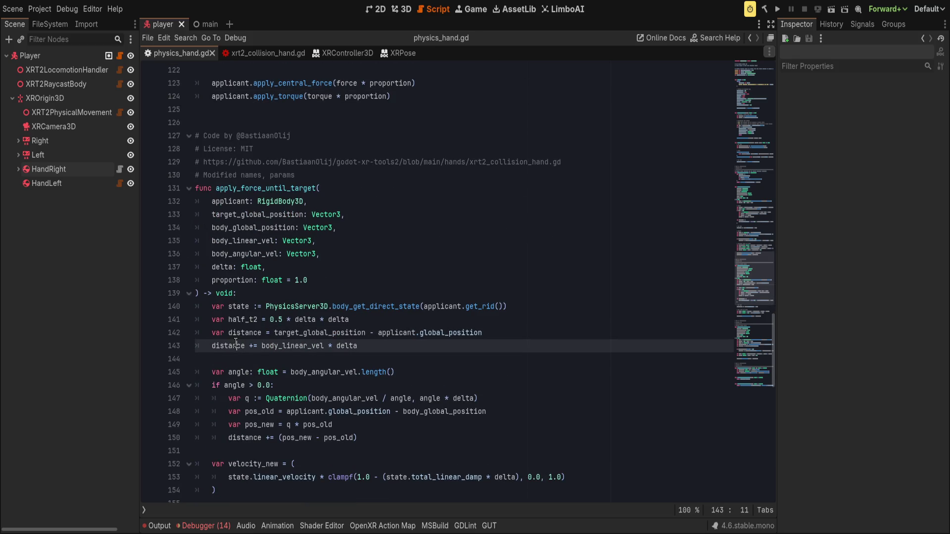
scroll(470, 375, "down", 1)
scroll(470, 374, "down", 1)
left_click(278, 361)
scroll(416, 390, "down", 5)
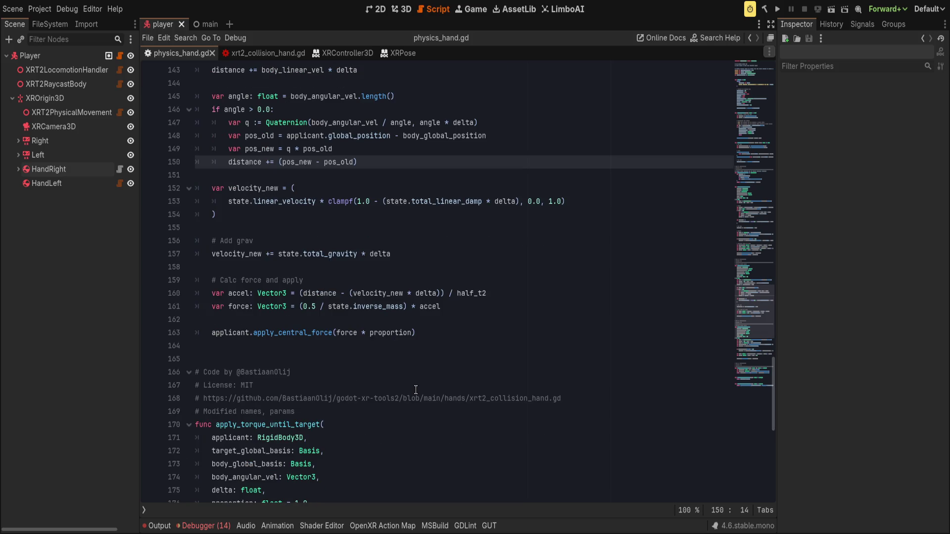
scroll(415, 389, "down", 6)
left_click(416, 384)
key("ctrl+z")
scroll(410, 380, "up", 12)
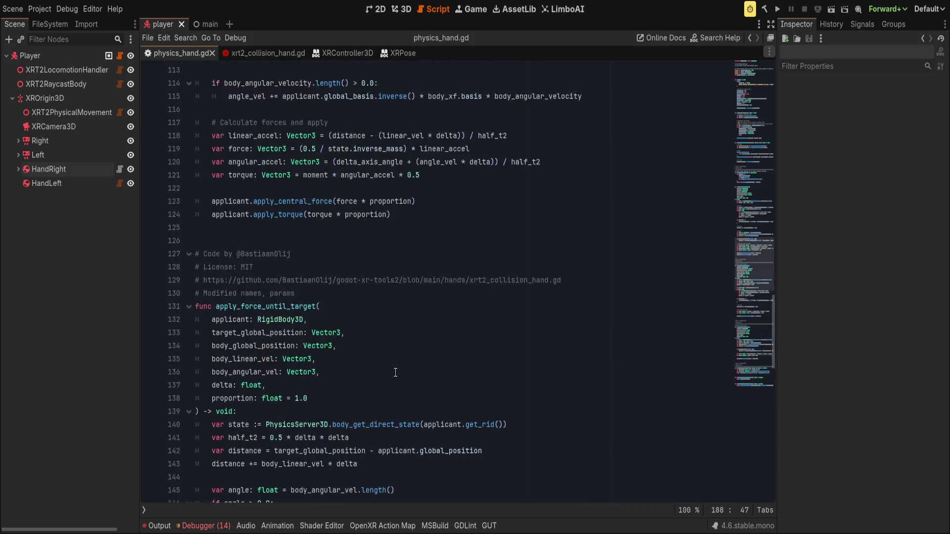
left_click(196, 345, "shift")
key("Delete")
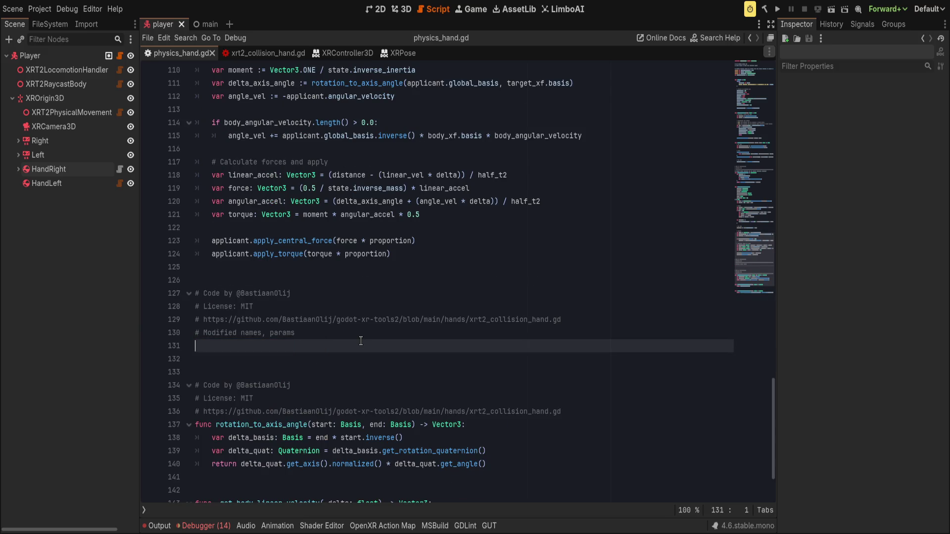
Change the credit comment's 'names, params' to 'names, params, combined into one fun'.
double_click(267, 332)
left_click(373, 335, "shift")
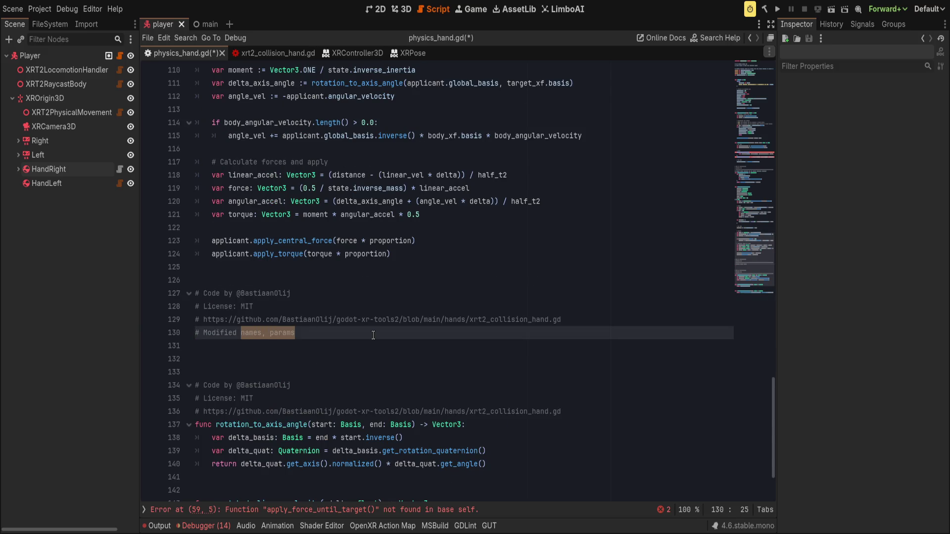
type("names, pa")
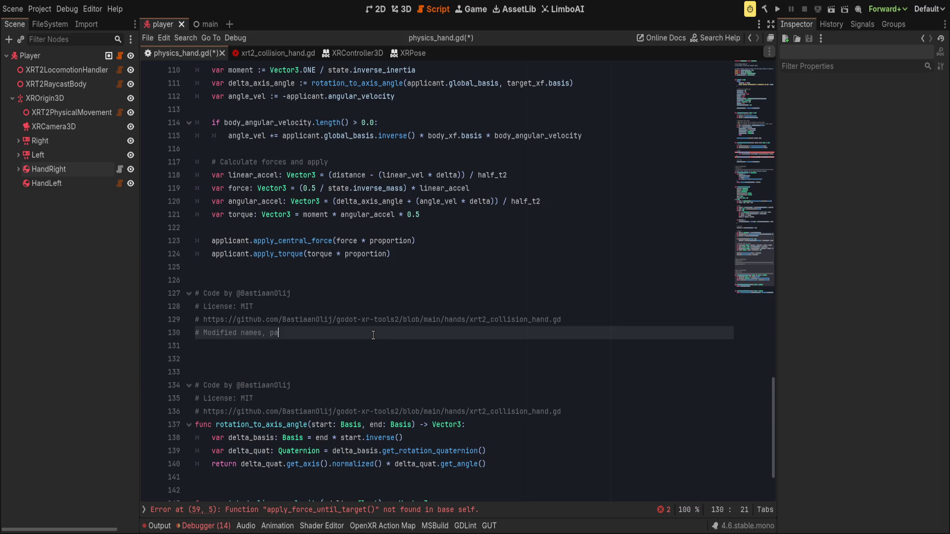
type("rams, combined into on")
type("e fun")
Cut the four-line credit comment and paste it above apply_forces_until_target.
key("shift+Up")
key("shift+Up")
key("shift+Up")
key("ctrl+c")
key("BackSpace")
scroll(389, 330, "up", 5)
scroll(389, 330, "up", 6)
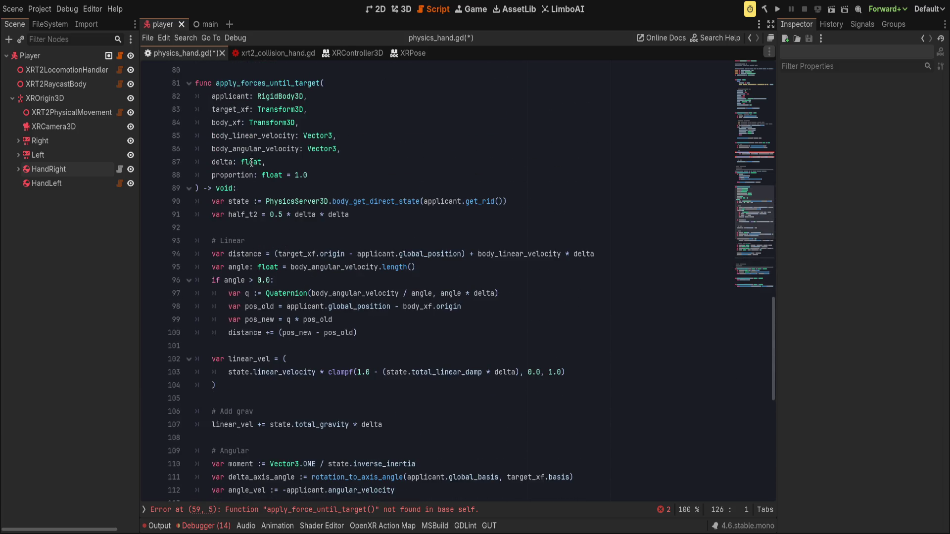
left_click(252, 190)
key("Return")
key("ctrl+v")
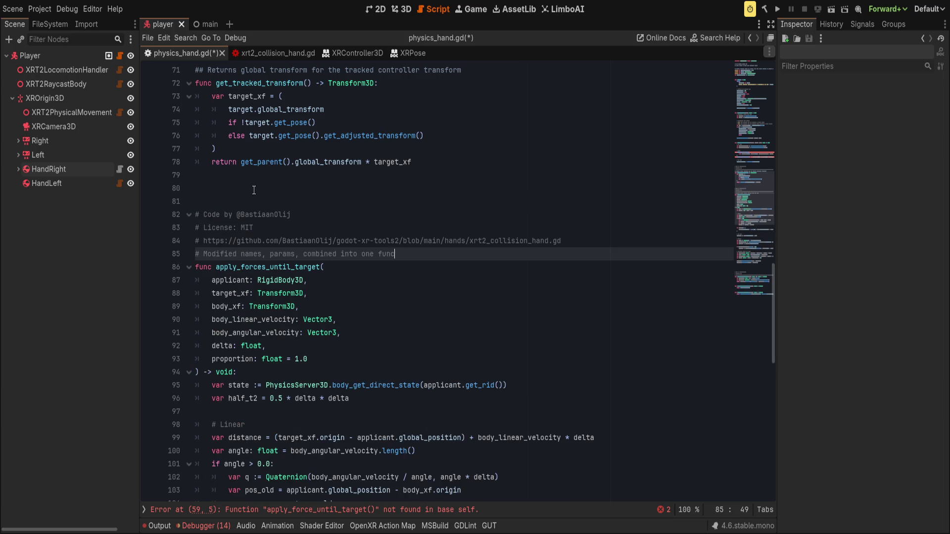
Select the old Apply section, lines 58 to 62, in apply_correction_forces.
scroll(295, 355, "down", 12)
left_click(296, 371)
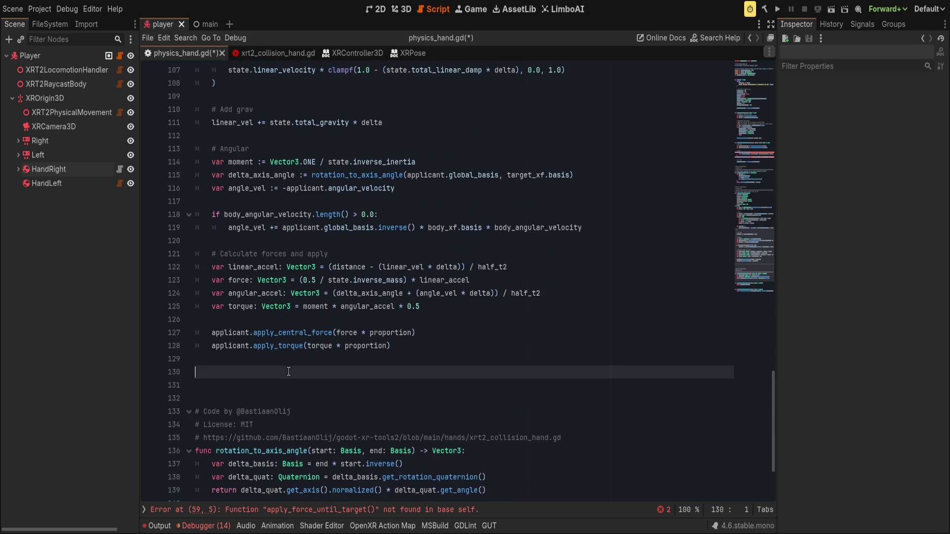
scroll(302, 366, "up", 18)
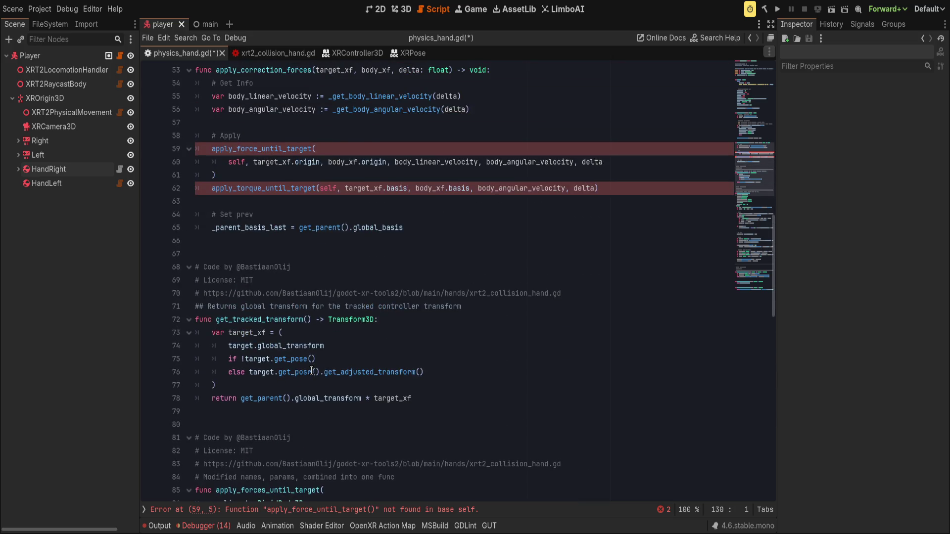
scroll(313, 360, "up", 4)
scroll(282, 361, "up", 2)
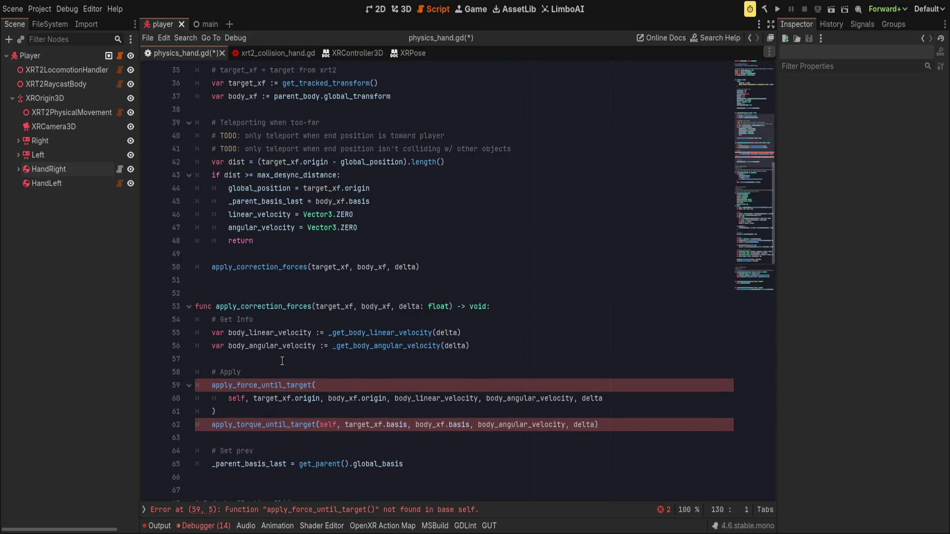
scroll(282, 361, "up", 1)
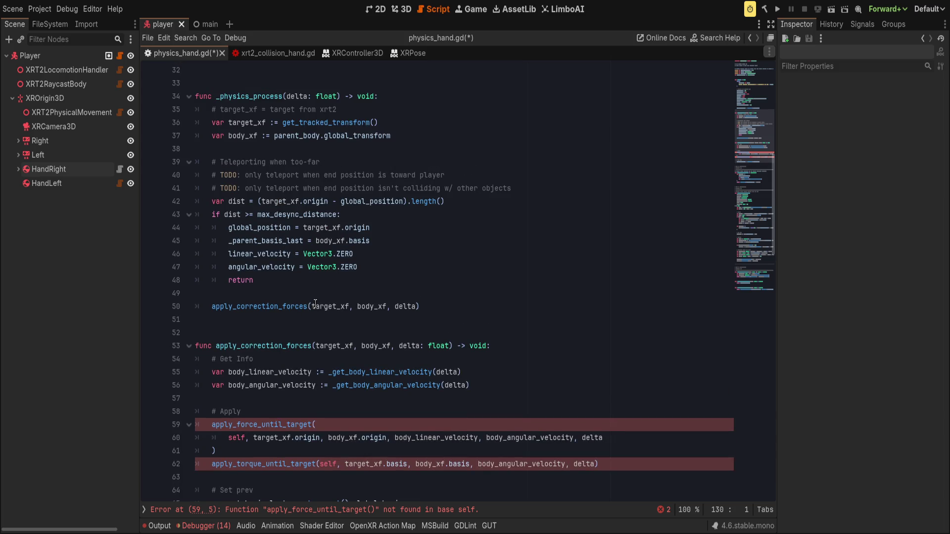
left_click(467, 303)
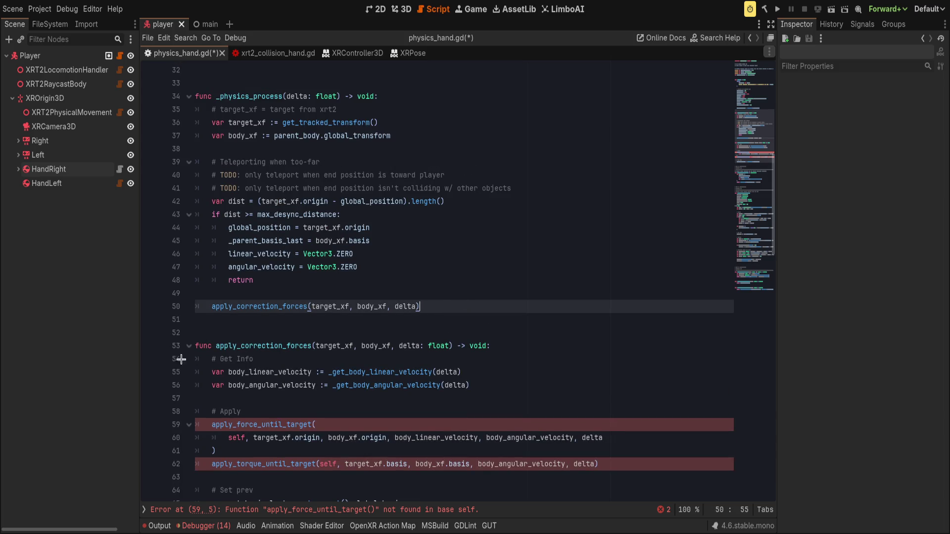
scroll(418, 354, "down", 3)
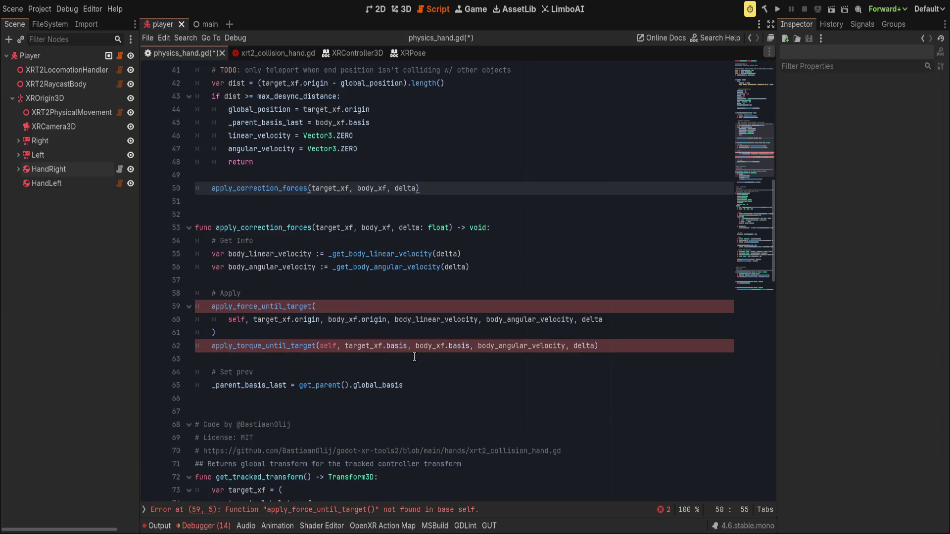
mouse_move(625, 343)
left_mouse_down()
mouse_move(471, 345)
mouse_move(203, 293)
mouse_move(222, 293)
left_mouse_up()
Type apply_forces_until_target(self, target_xf, body_xf, body_linear_velocity, body_angular_velocity, delta).
type("apply_forc")
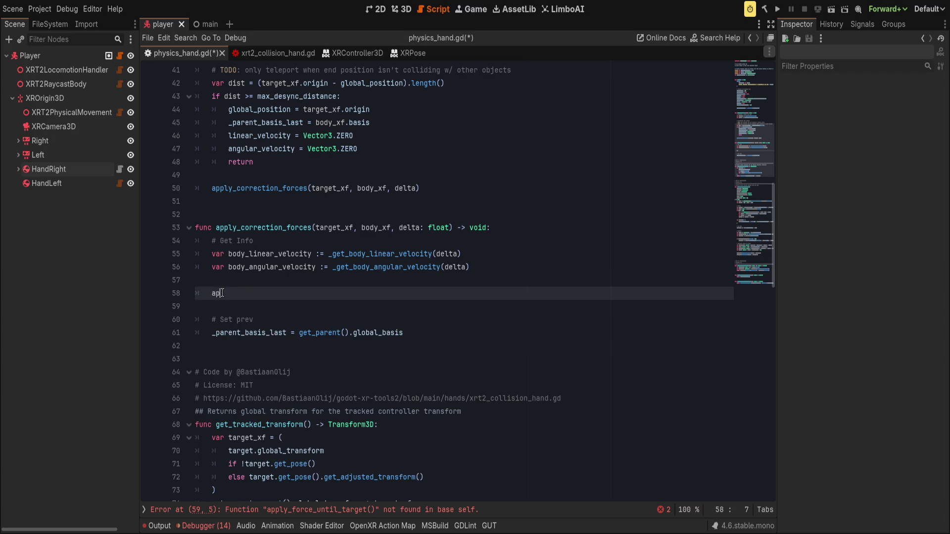
key("Return")
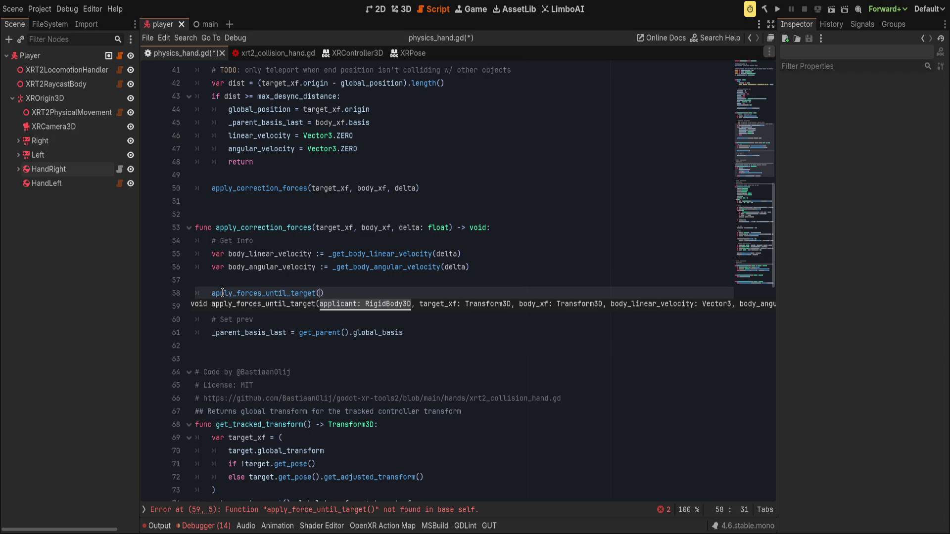
type("self, target")
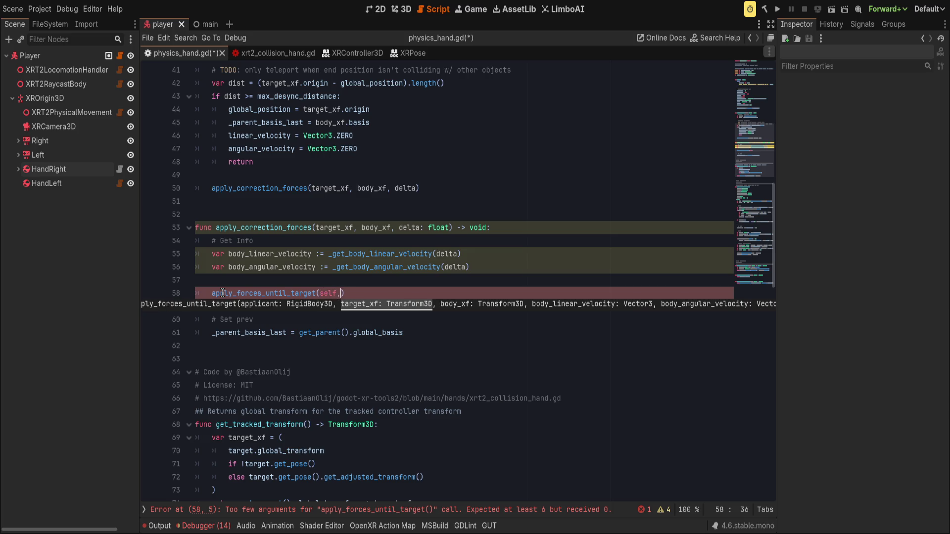
type("_xf,")
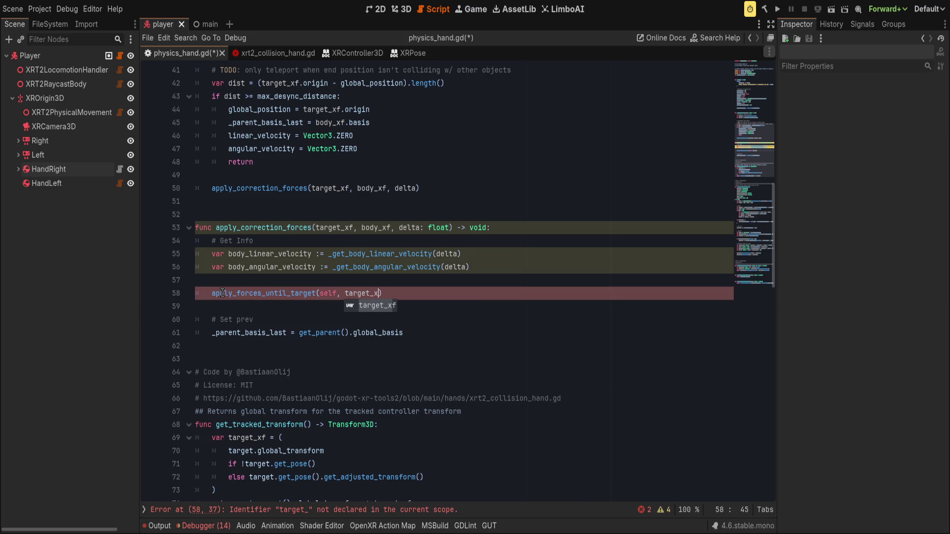
type(" body_xf")
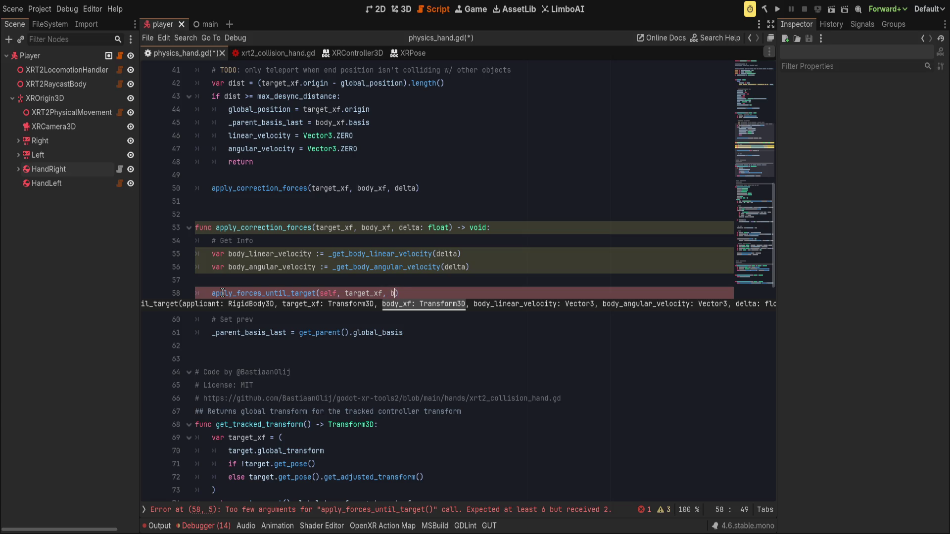
type(",")
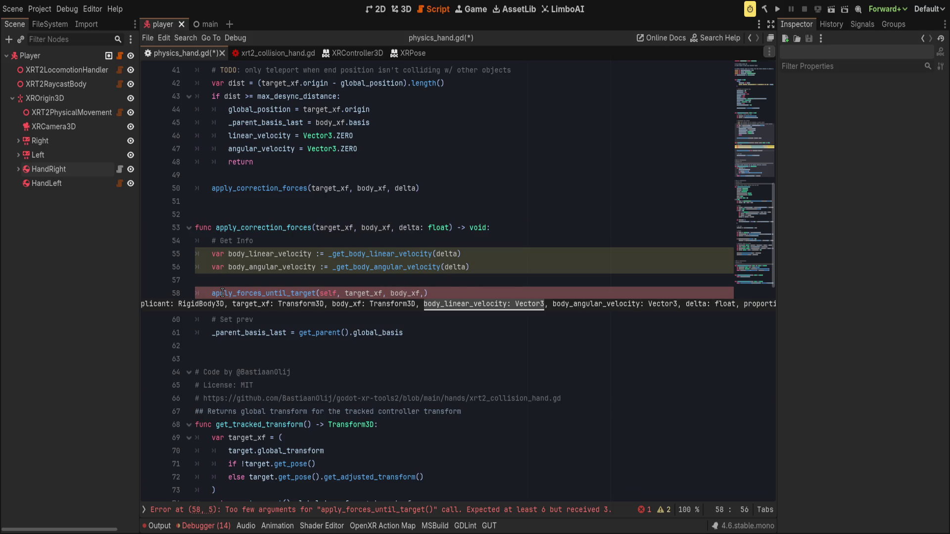
type(" body_linear")
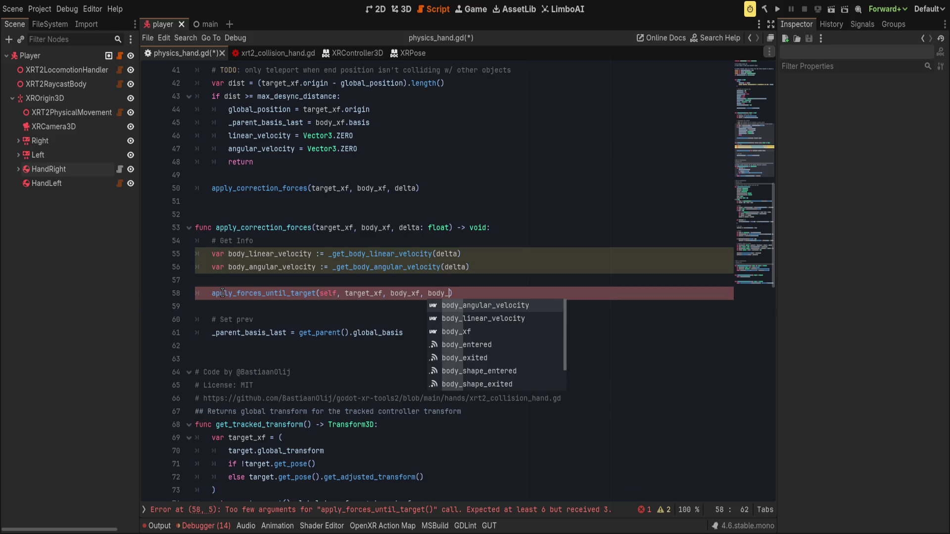
key("Return")
type(",")
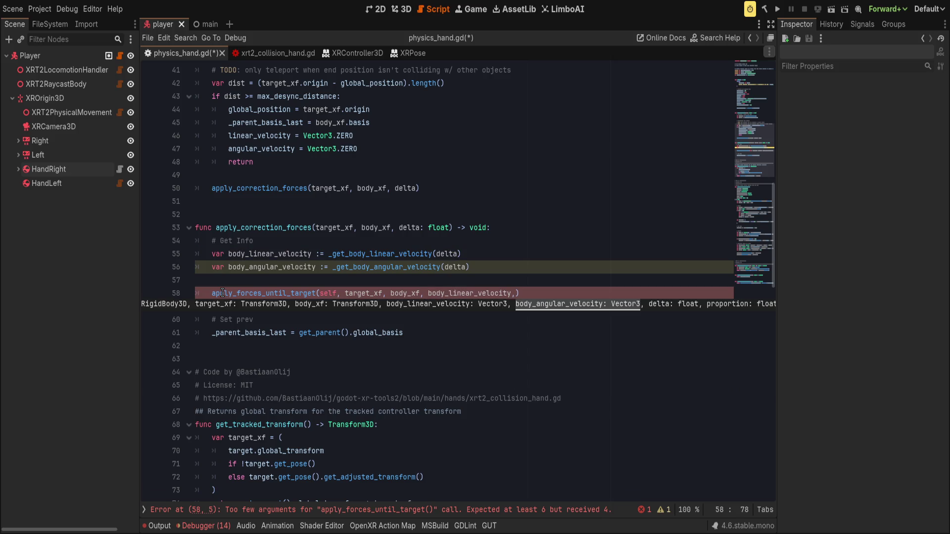
type(" body_angul")
key("Return")
type(",")
key("Escape")
type("delta,")
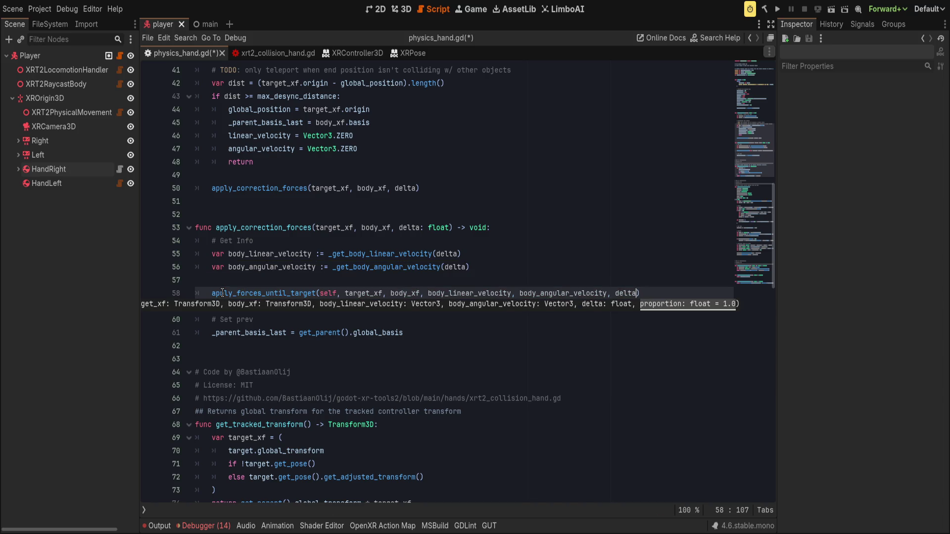
key("End")
scroll(388, 334, "up", 2)
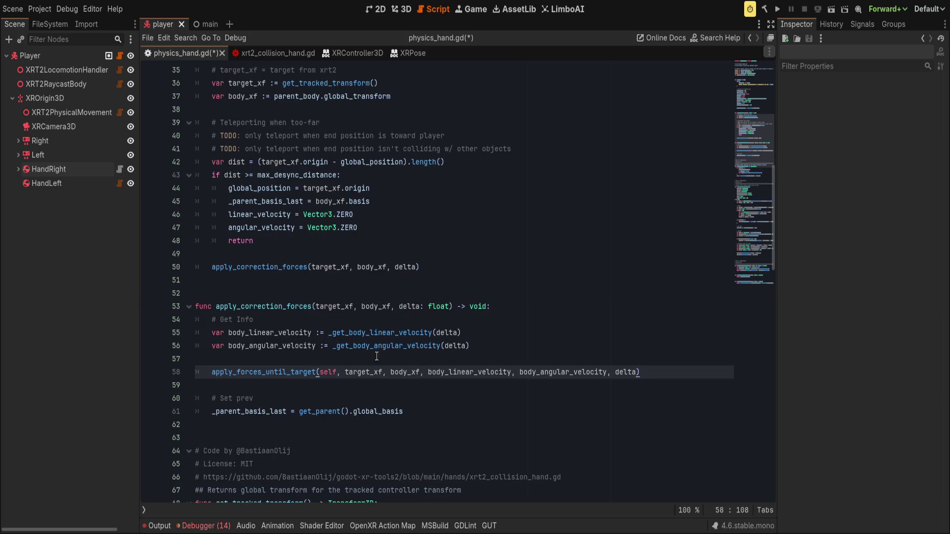
Move the _parent_basis_last line up to line 51 and delete the apply_correction_forces header line.
left_click(412, 407)
left_click(288, 372)
left_click(341, 411)
key("alt+Up")
key("alt+Up")
key("alt+Up")
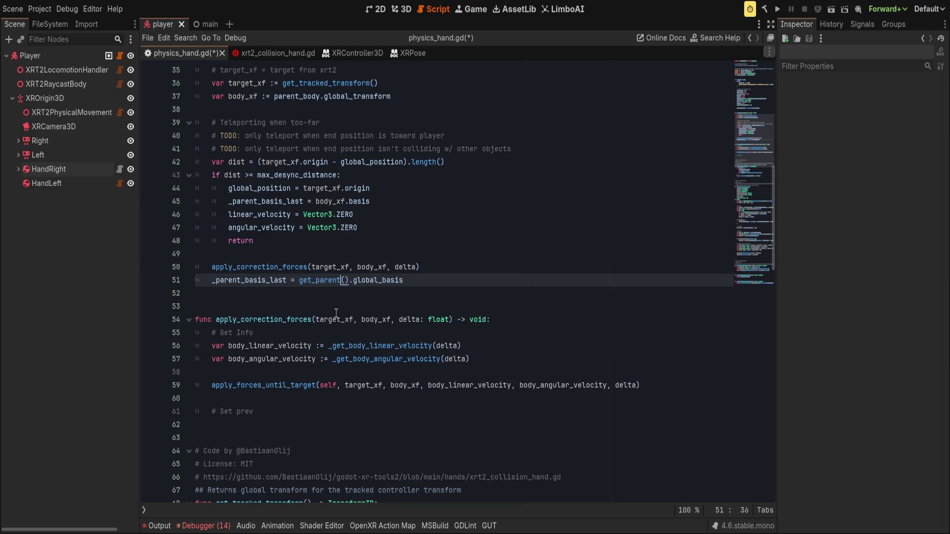
left_click(531, 319)
key("ctrl+shift+k")
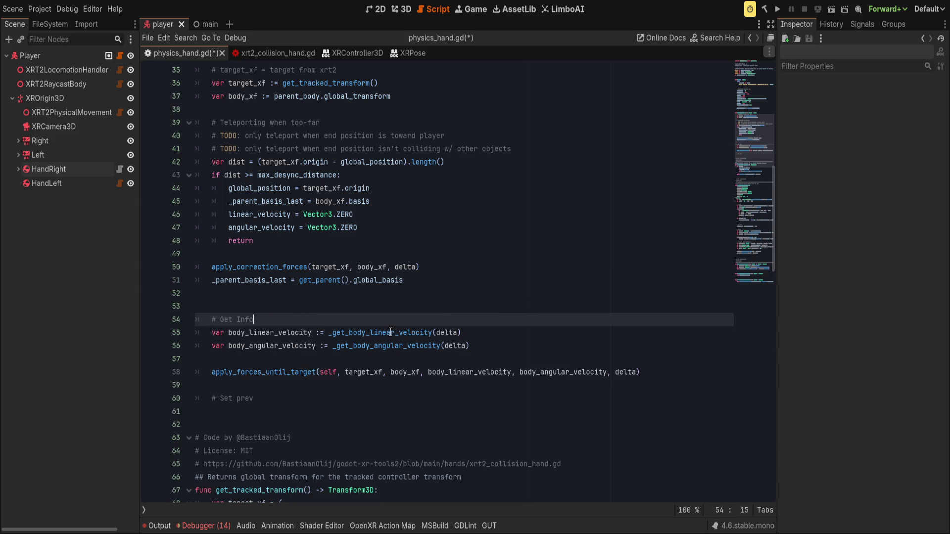
Inline _get_body_linear_velocity(delta) and _get_body_angular_velocity(delta) as the call's velocity arguments.
left_click_drag(328, 333, 496, 329)
key("ctrl+x")
double_click(480, 370)
key("ctrl+v")
left_click_drag(333, 345, 573, 346)
key("ctrl+x")
double_click(608, 372)
key("ctrl+v")
Delete the # Get Info block, leftover variable lines and old apply_correction_forces call.
left_click(538, 347)
left_click(438, 332)
key("ctrl+shift+k")
key("ctrl+shift+k")
key("ctrl+shift+k")
key("ctrl+shift+k")
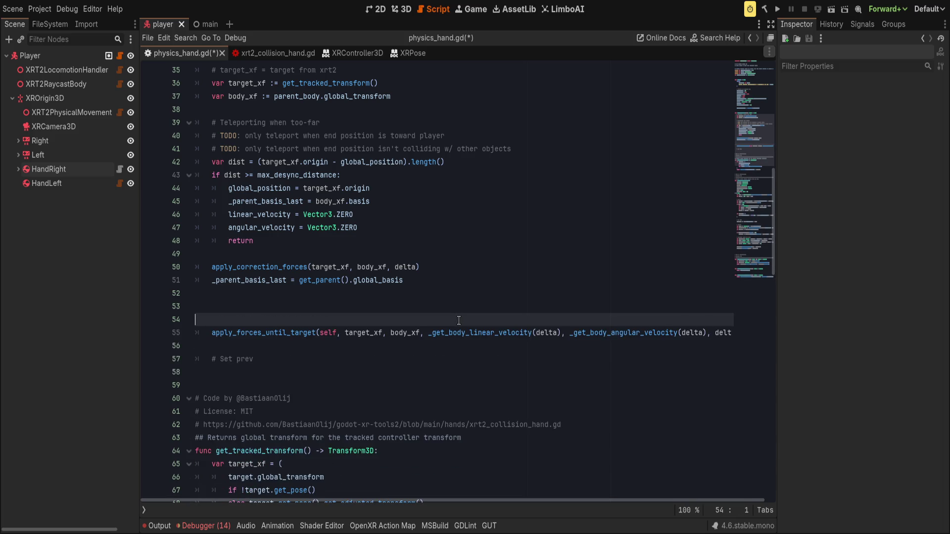
left_click(350, 321)
key("alt+Up")
key("alt+Up")
key("alt+Up")
key("Up")
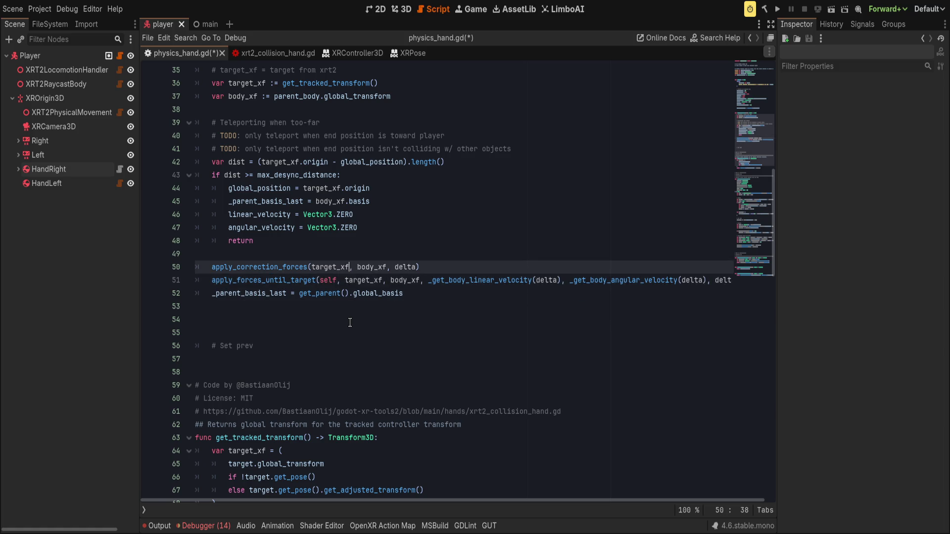
key("ctrl+shift+k")
key("Down")
key("Down")
key("Down")
key("Down")
key("Down")
key("alt+Up")
key("alt+Up")
key("alt+Up")
Tidy blank lines around the apply_forces_until_target call and save physics_hand.gd.
key("Up")
key("End")
key("Return")
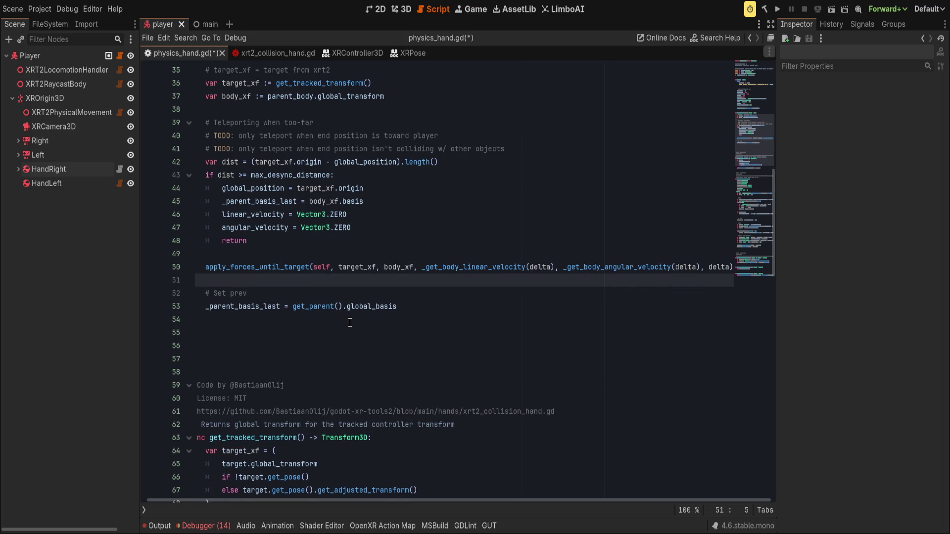
key("Down")
key("Down")
key("Down")
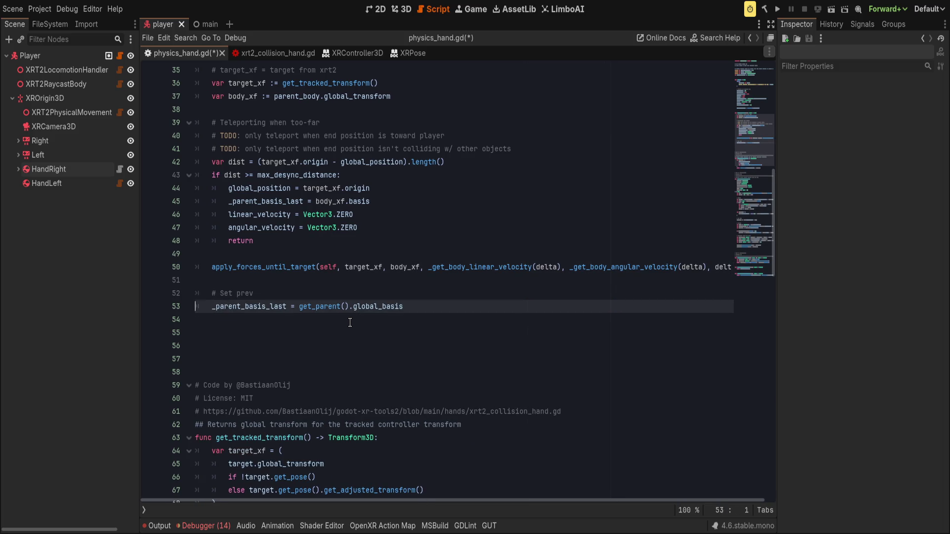
key("ctrl+s")
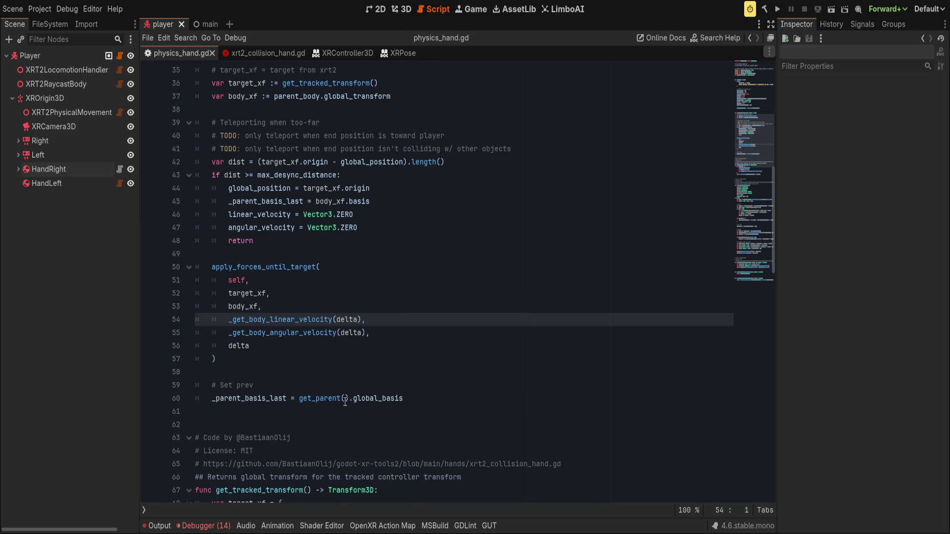
Run the project with F5 to test the change.
scroll(356, 398, "up", 1)
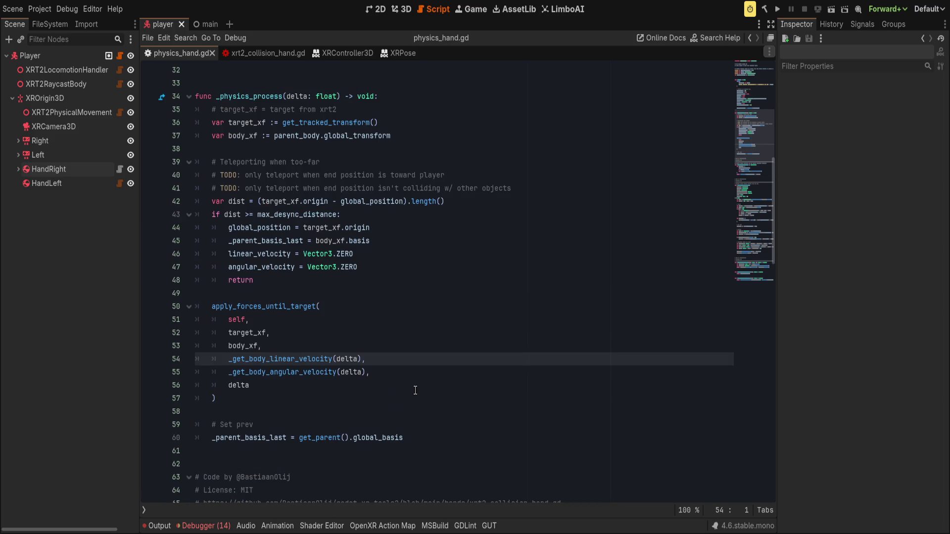
left_click(431, 426)
scroll(431, 428, "up", 4)
scroll(432, 429, "down", 5)
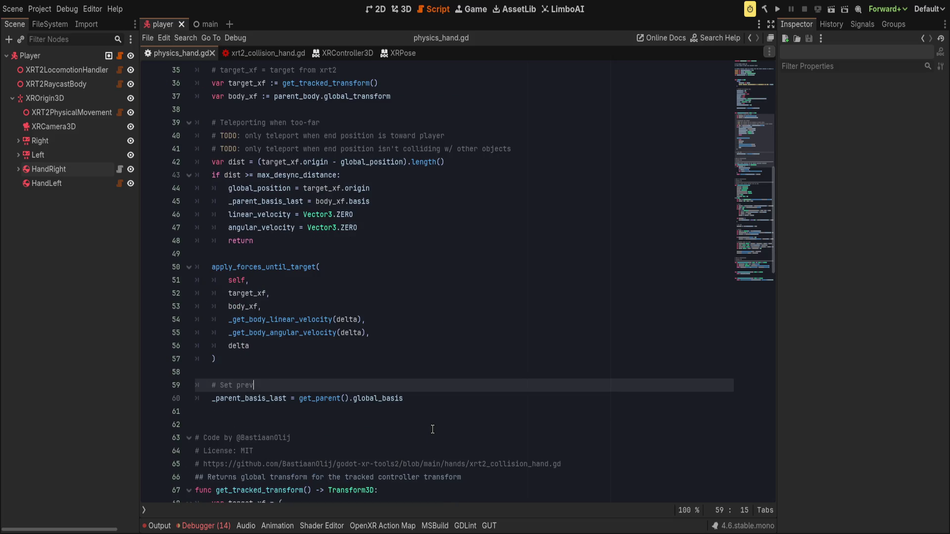
scroll(432, 428, "down", 4)
scroll(418, 426, "down", 5)
key("F5")
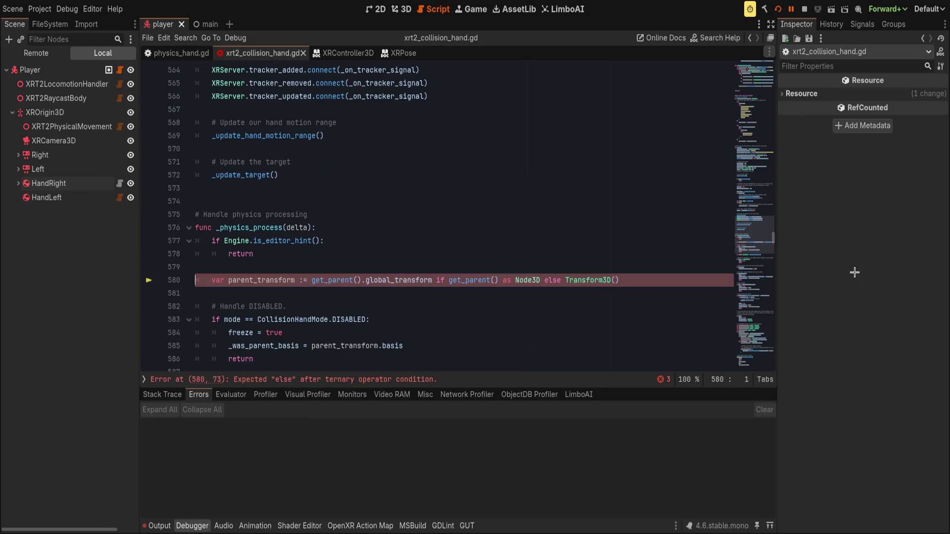
Add a colon after else on line 580 of xrt2_collision_hand.gd and save.
left_click(395, 267)
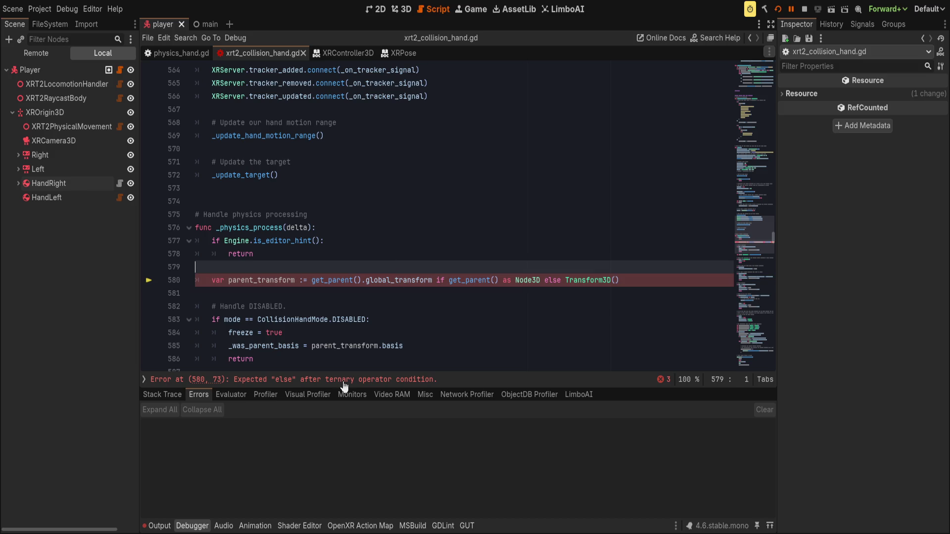
left_click(563, 280)
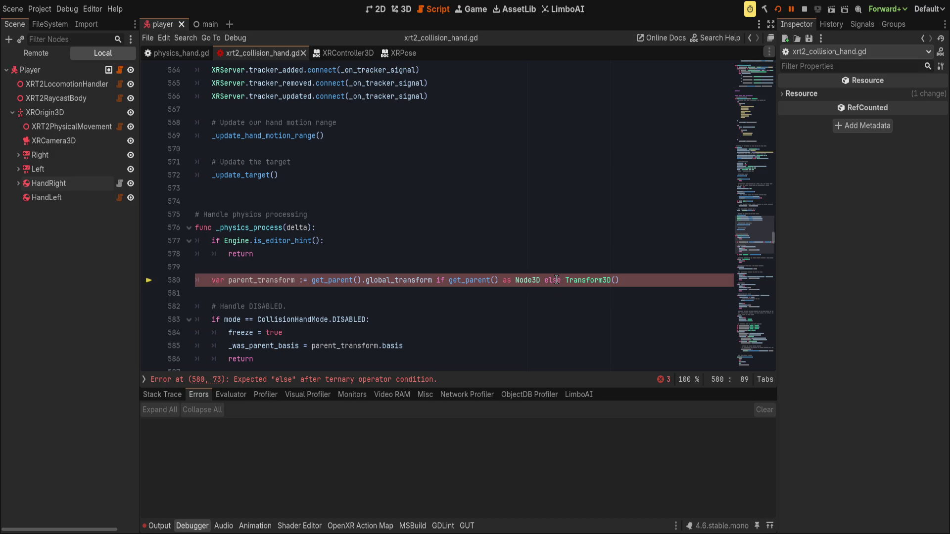
left_click(335, 379)
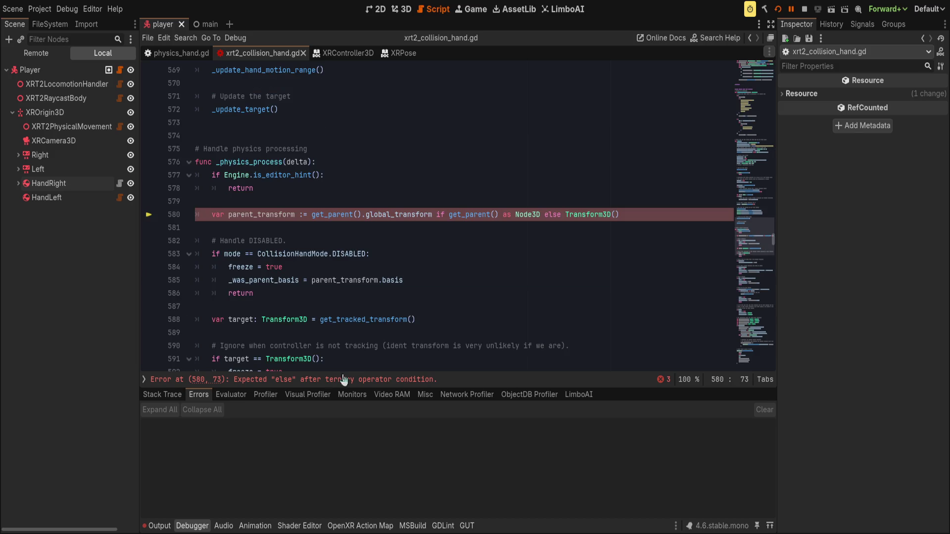
left_click(562, 214)
type(":")
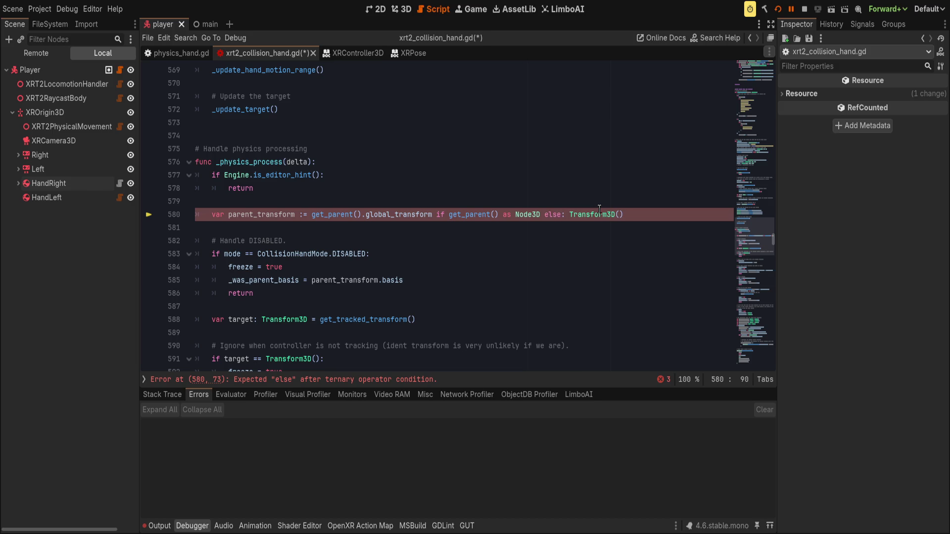
key("ctrl+s")
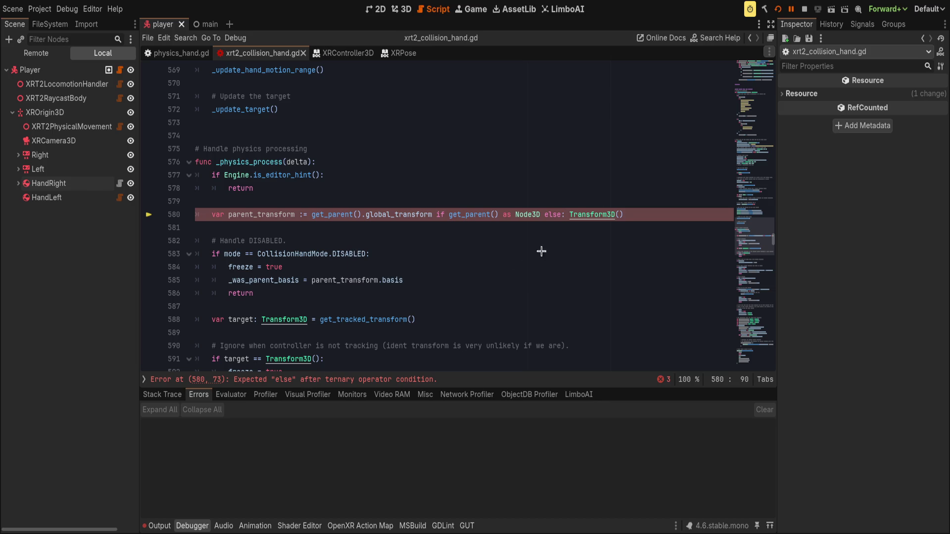
Stop the running game, delete the colon after else, and save again.
left_click(802, 10)
left_click(553, 243)
key("Up")
key("Up")
key("End")
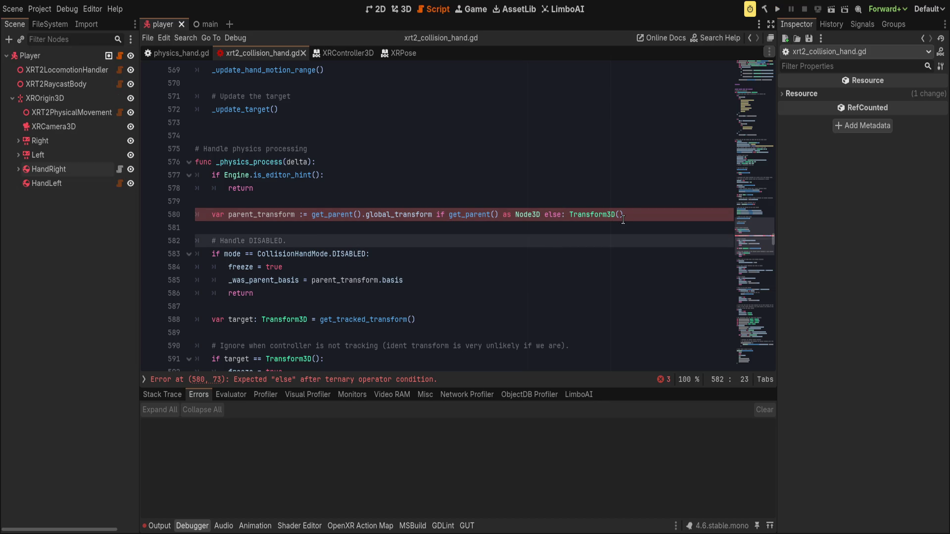
left_click(565, 214)
key("BackSpace")
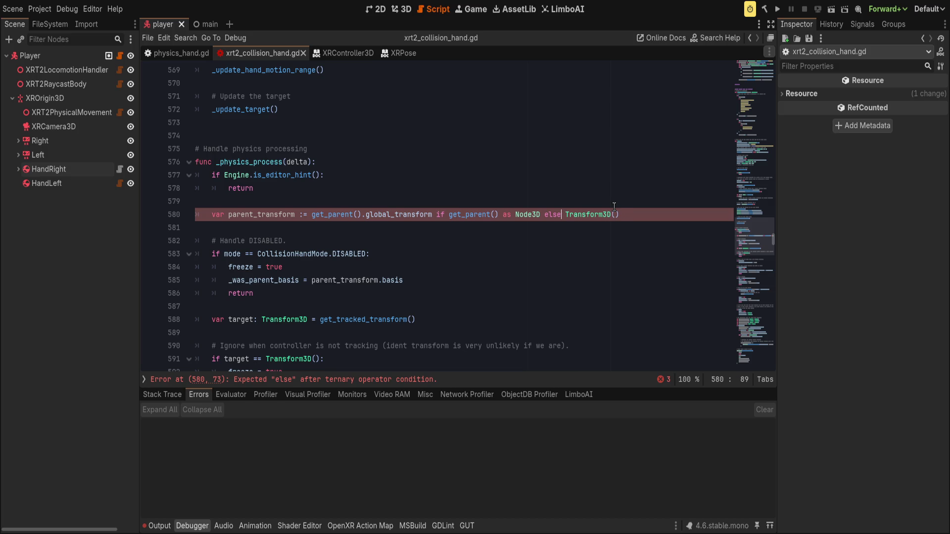
key("End")
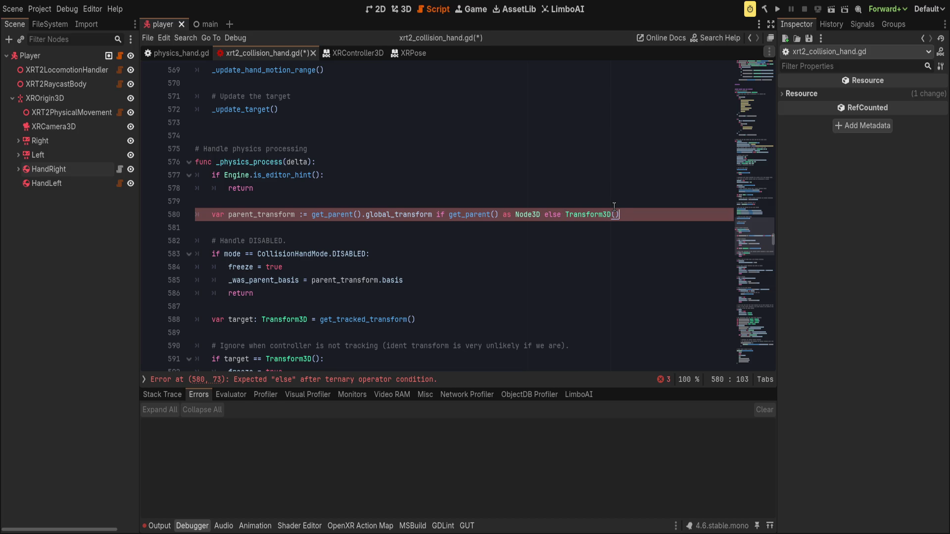
key("ctrl+s")
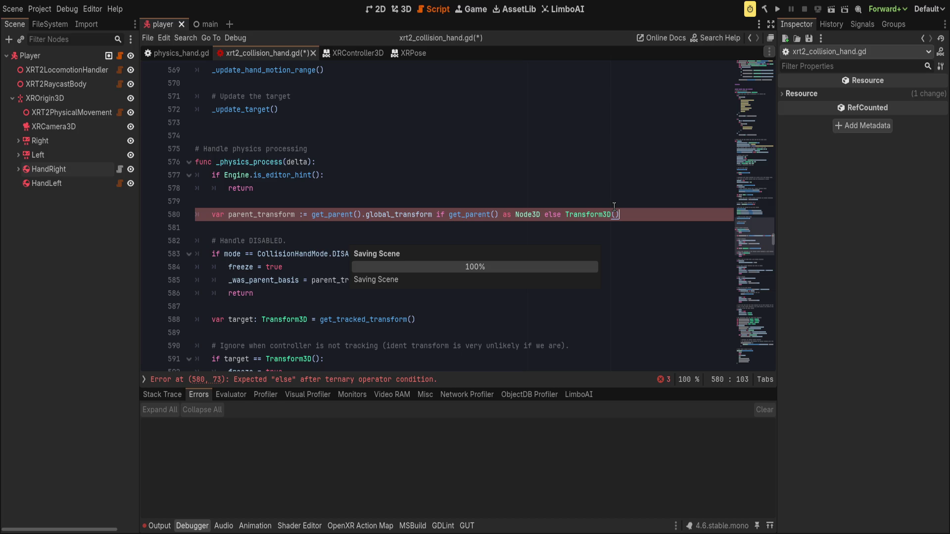
key("Home")
double_click(272, 214)
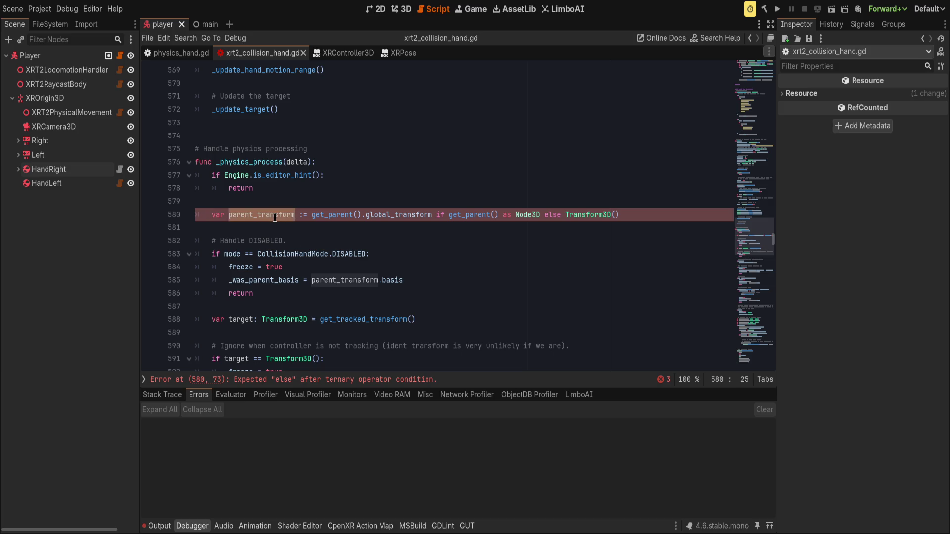
Replace all parent_transform occurrences with parent_xf, then return to the 'as Node3D' cast on line 580.
key("ctrl+r")
type("parent_xf")
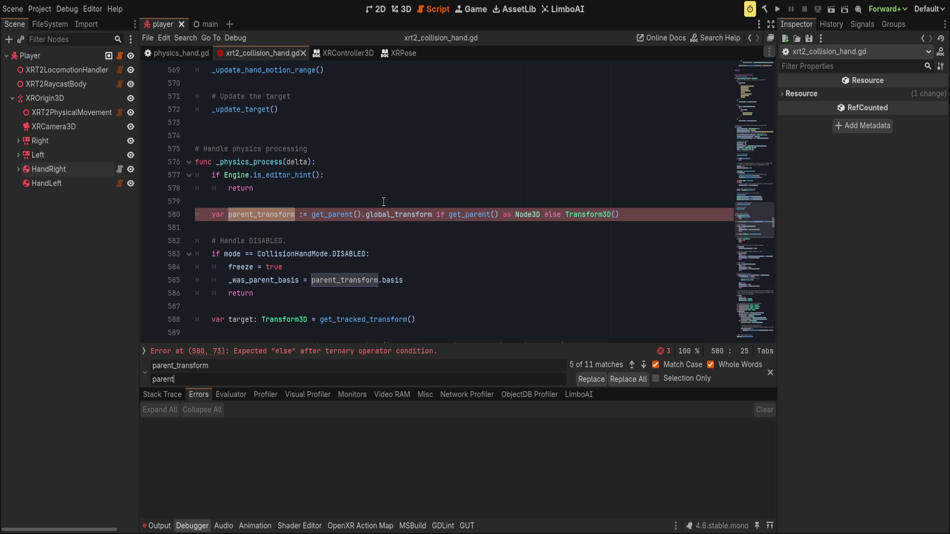
left_click(628, 379)
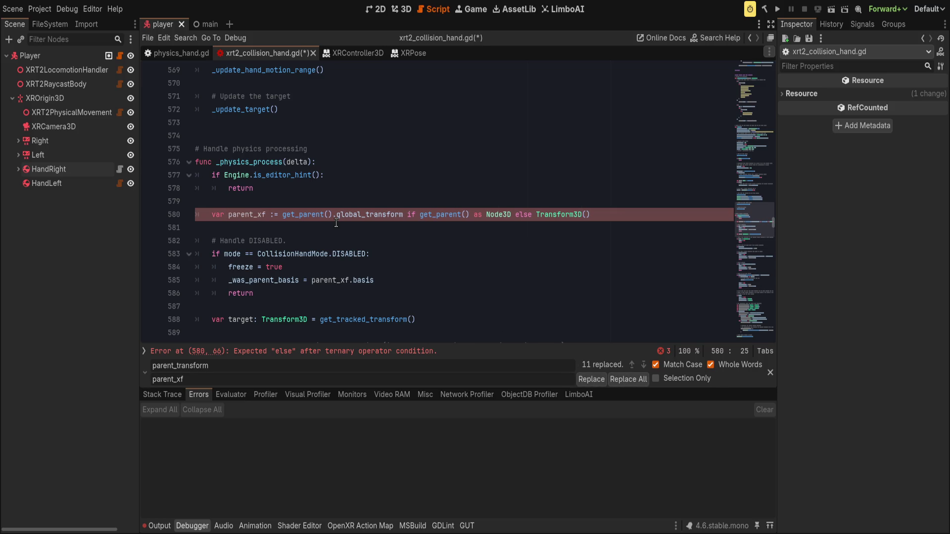
left_click(358, 350)
scroll(474, 328, "up", 1)
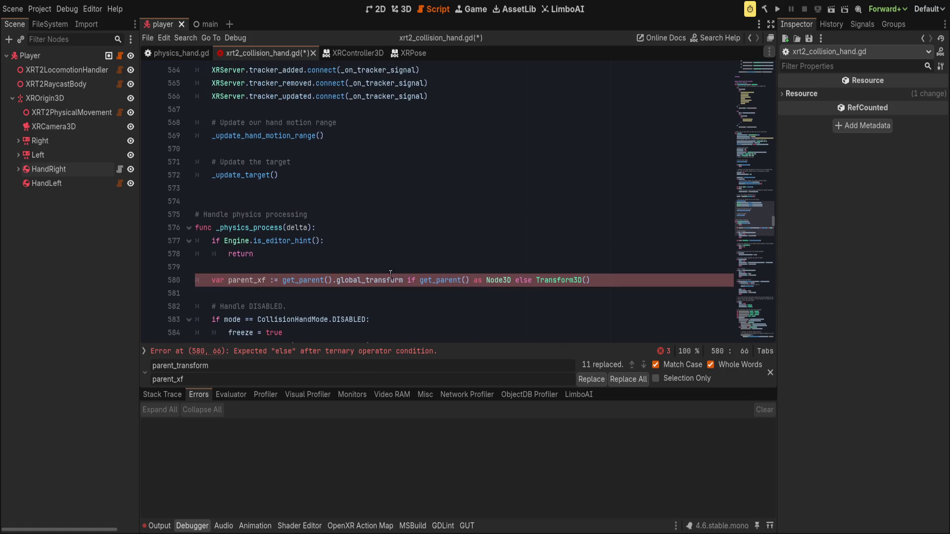
double_click(480, 280)
key("Right")
Wrap the get_parent() as Node3D cast in parentheses and change the fallback to Transform3D.IDENTITY.
key("ctrl+shift+Left")
key("ctrl+shift+Left")
key("ctrl+shift+Left")
type("(")
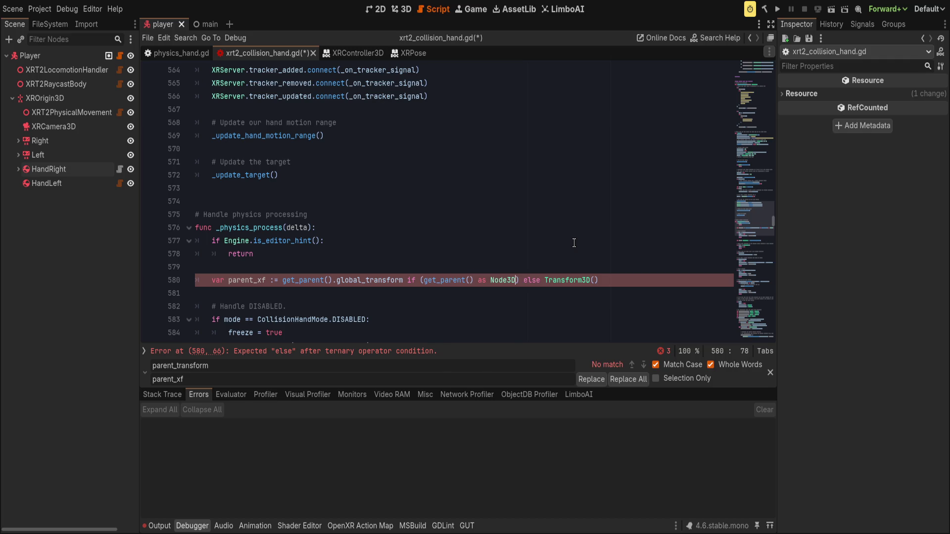
key("End")
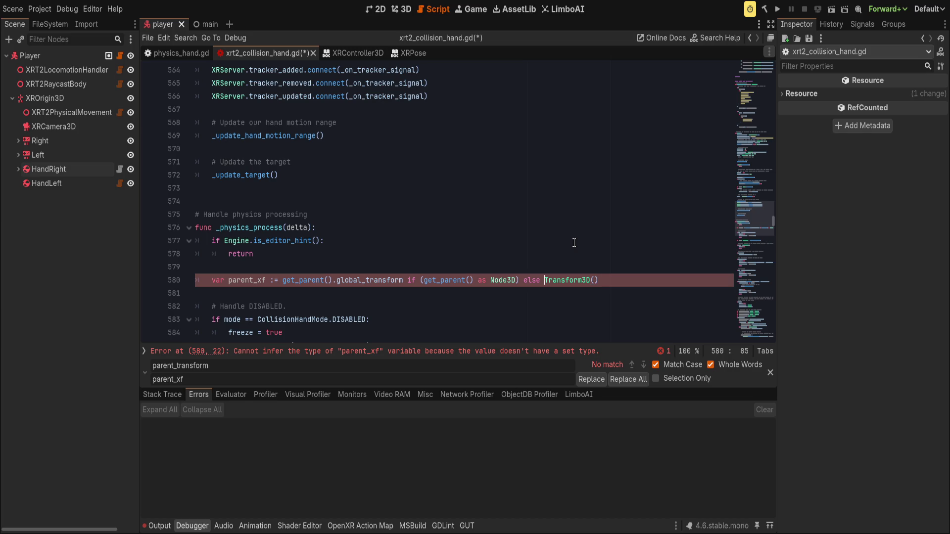
key("shift+End")
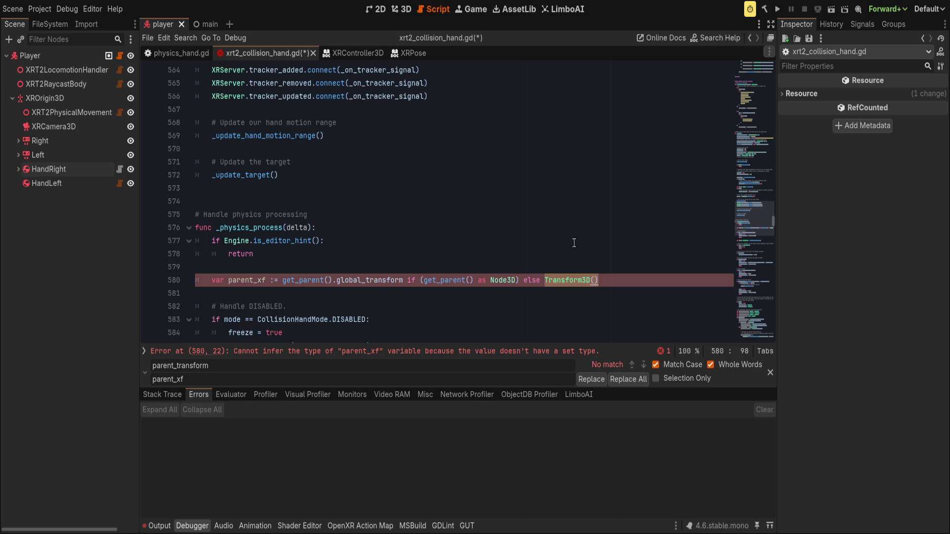
key("BackSpace")
type("IDE")
key("Return")
Declare parent_xf with the type Transform3D on line 580 and save the script.
key("Home")
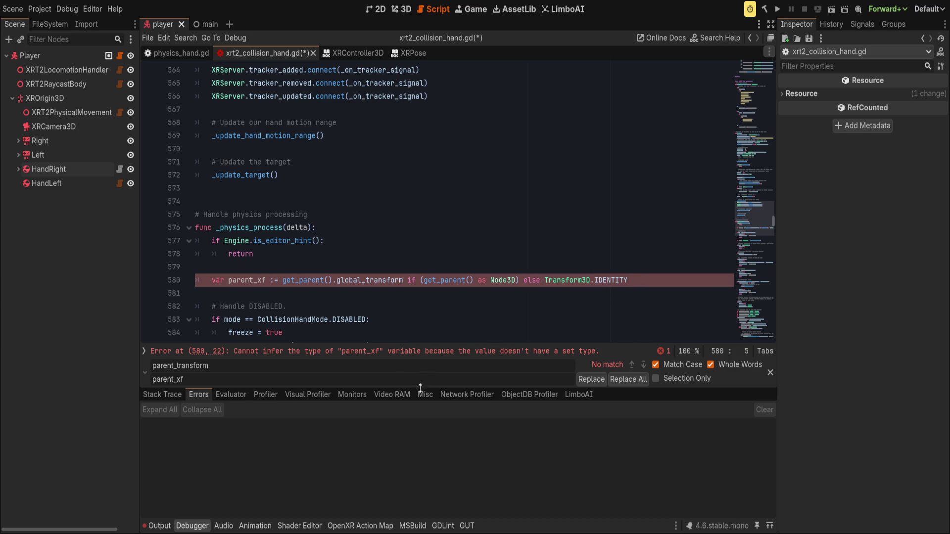
left_click(273, 280)
left_click_drag(627, 280, 544, 280)
key("ctrl+c")
left_click(274, 280)
key("ctrl+v")
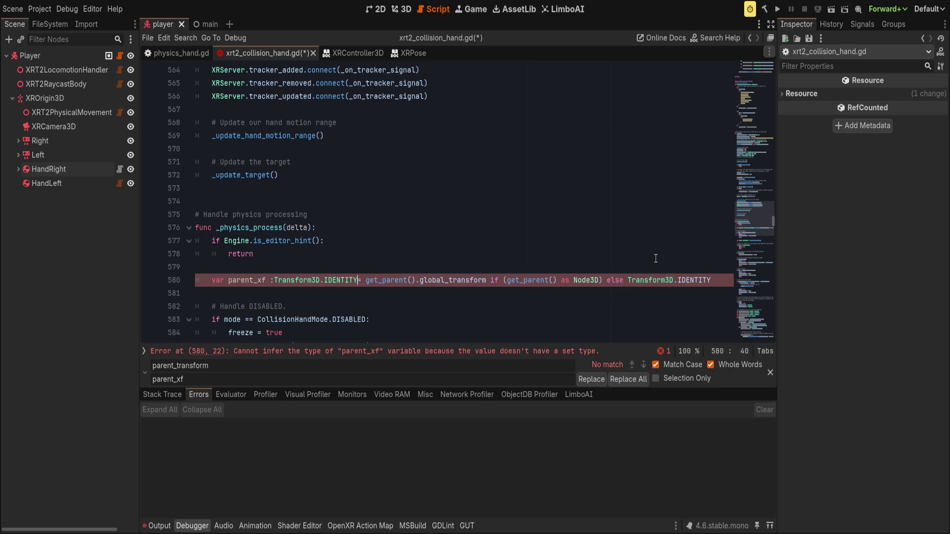
key("BackSpace")
key("BackSpace")
key("BackSpace")
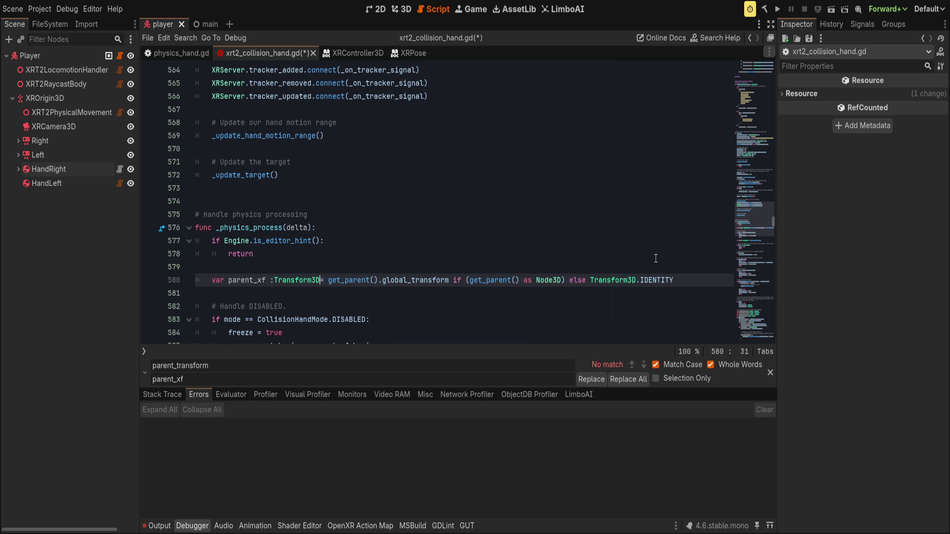
key("ctrl+s")
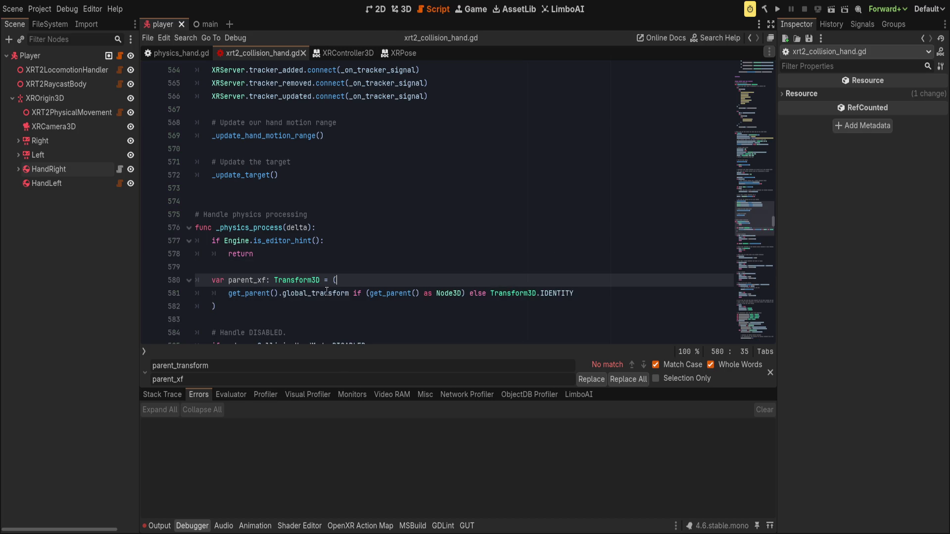
Try removing the parentheses around the Node3D cast, save, then undo to restore them.
left_click(369, 296)
key("BackSpace")
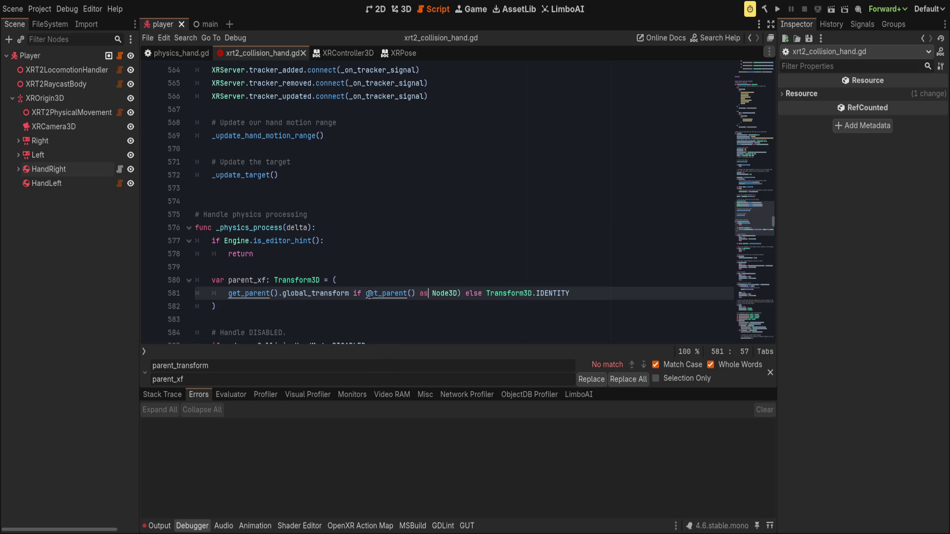
key("End")
key("ctrl+s")
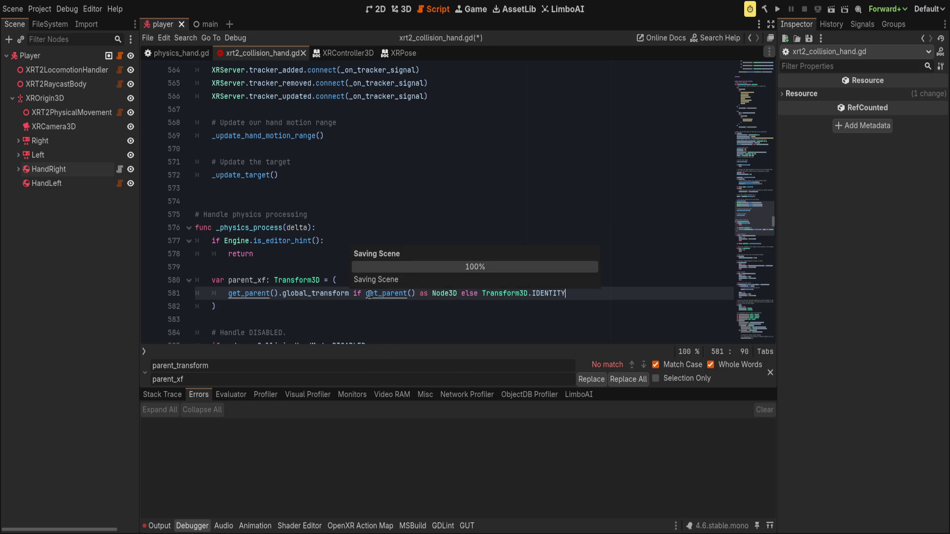
left_click(327, 304)
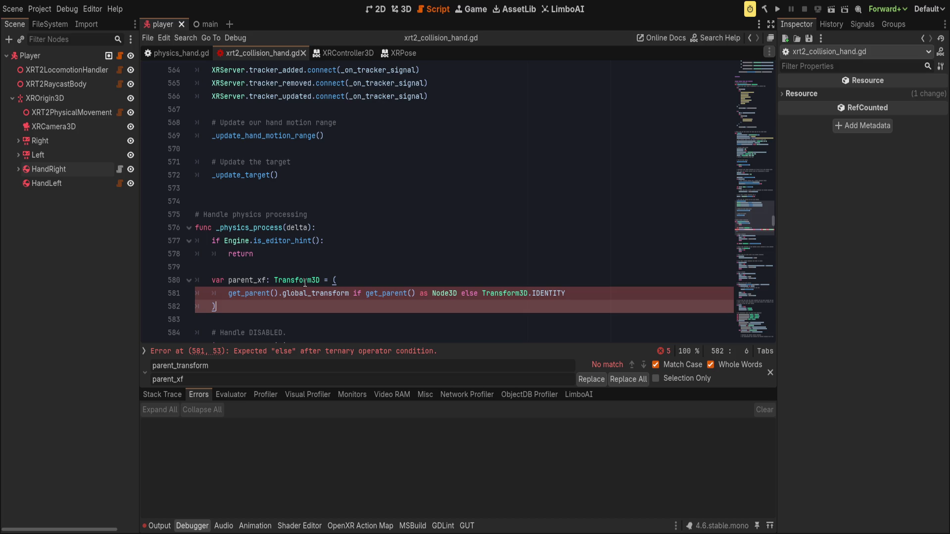
left_click(532, 253)
key("ctrl+z")
Run the game to test the parent_xf fix.
left_click(622, 285)
left_click(615, 292)
left_click(550, 260)
left_click(777, 8)
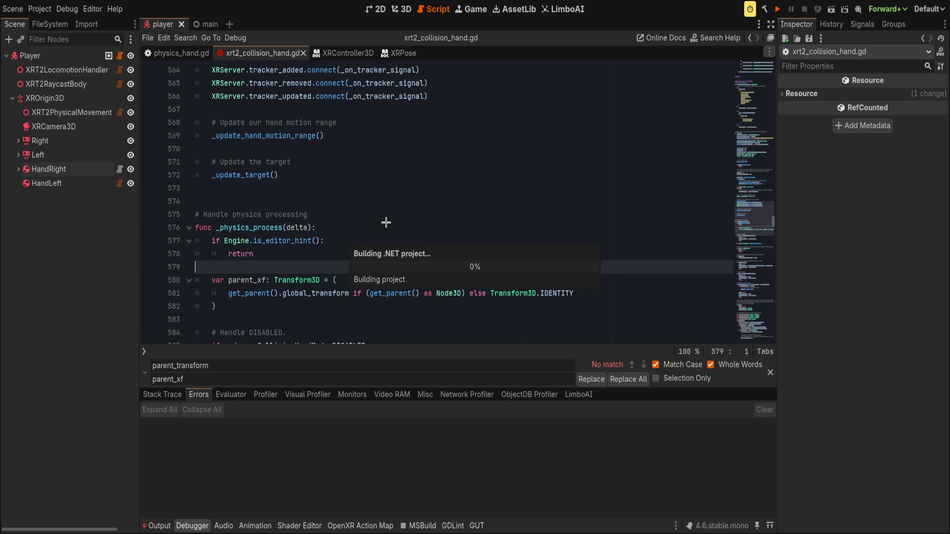
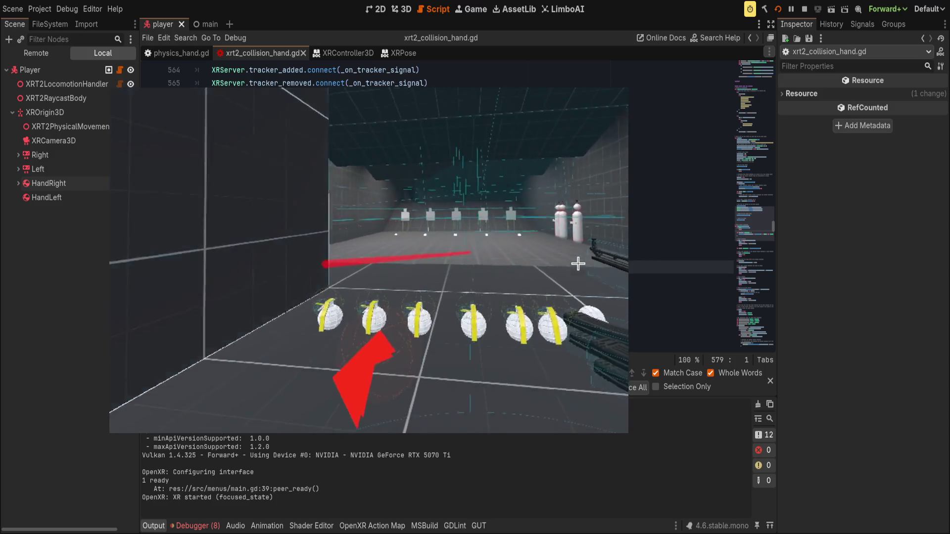
Select HandRight and enable bit 3 of its Collision Layer in the Inspector.
left_click(49, 183)
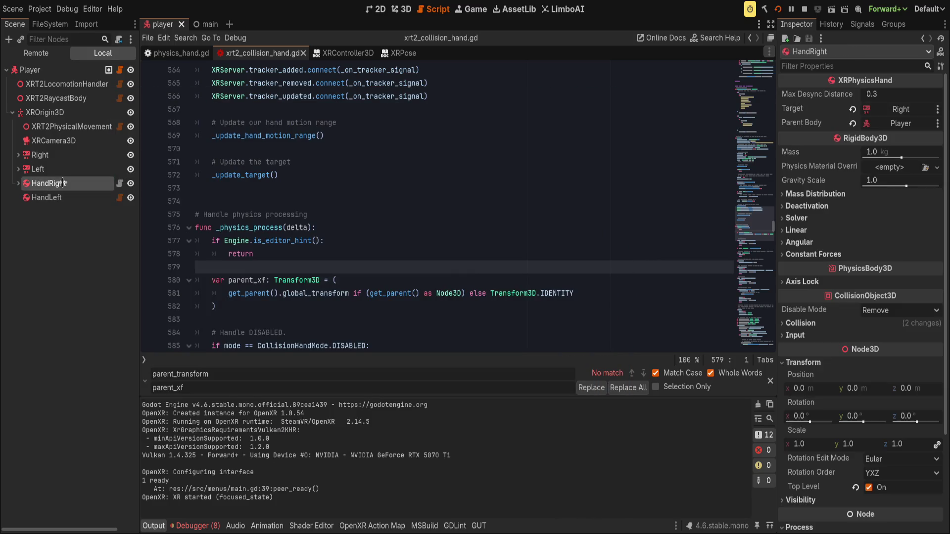
scroll(918, 296, "down", 5)
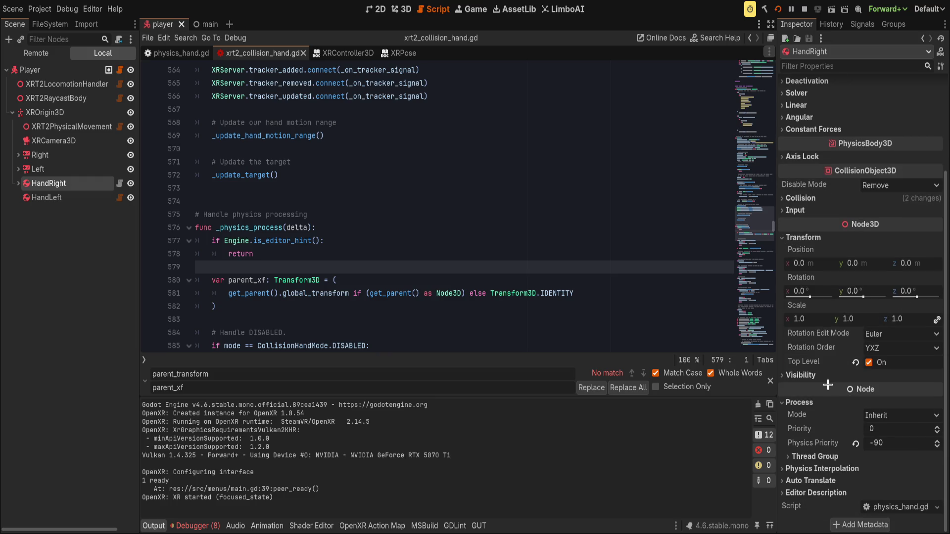
left_click(800, 200)
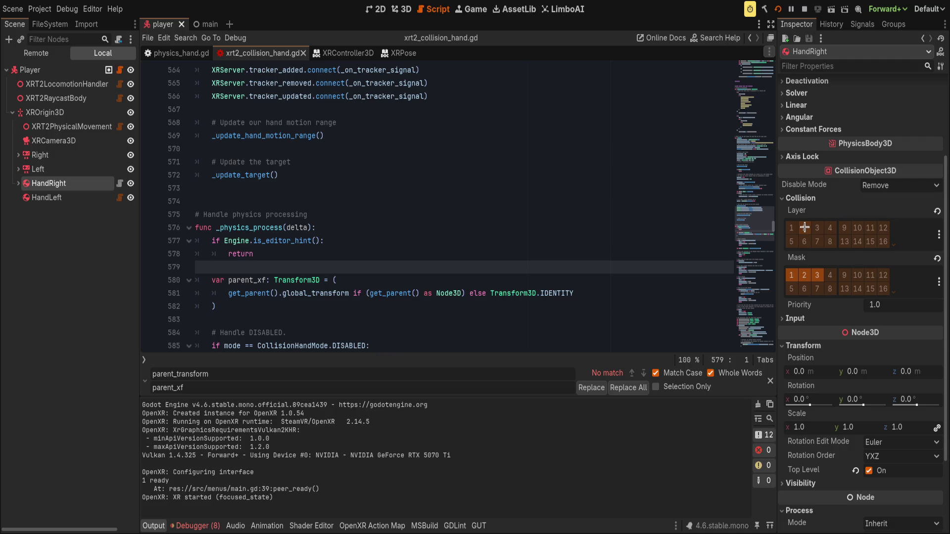
left_click(816, 227)
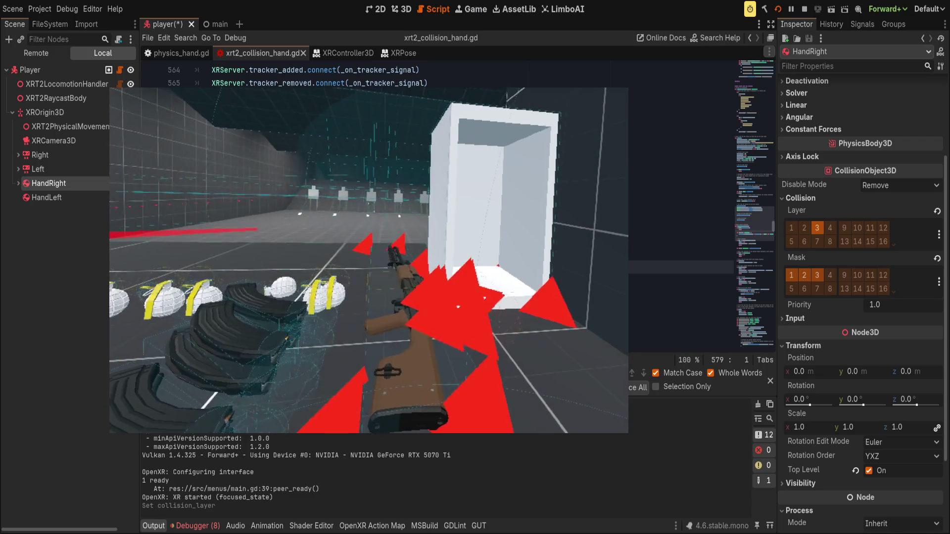
Switch HandRight from collision layer 3 to layer 2 and save the player scene.
left_click(817, 227)
left_click(804, 227)
key("ctrl+s")
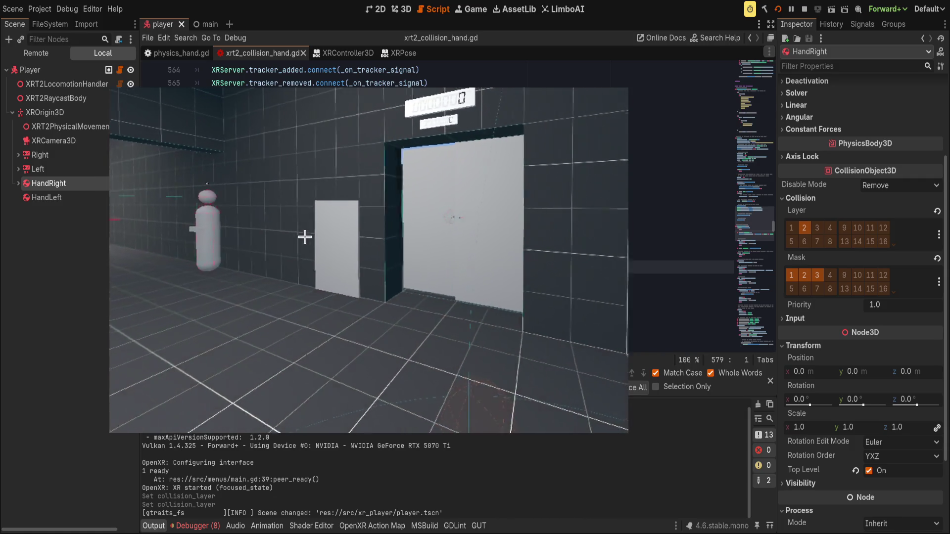
left_click(186, 190)
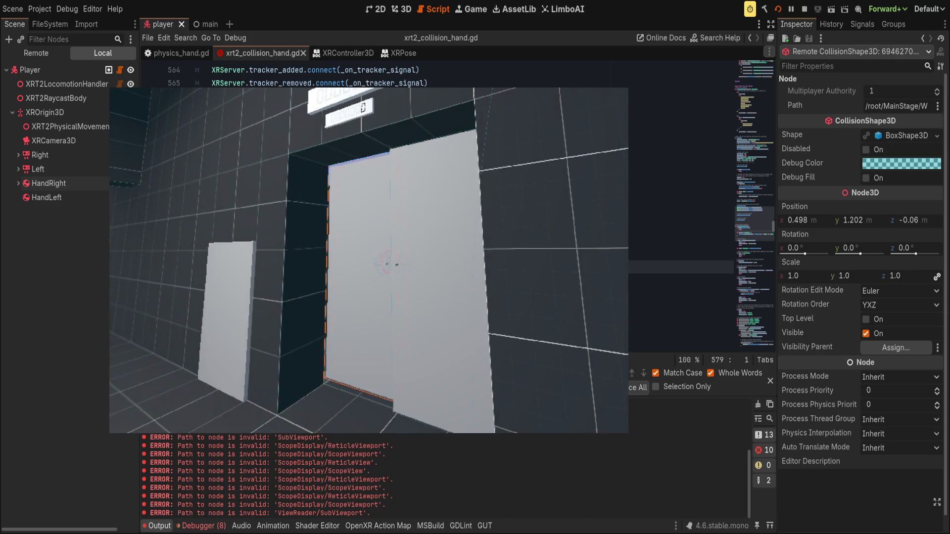
Inspect the door panels' box and convex polygon collision shapes from the running game.
left_click(333, 237)
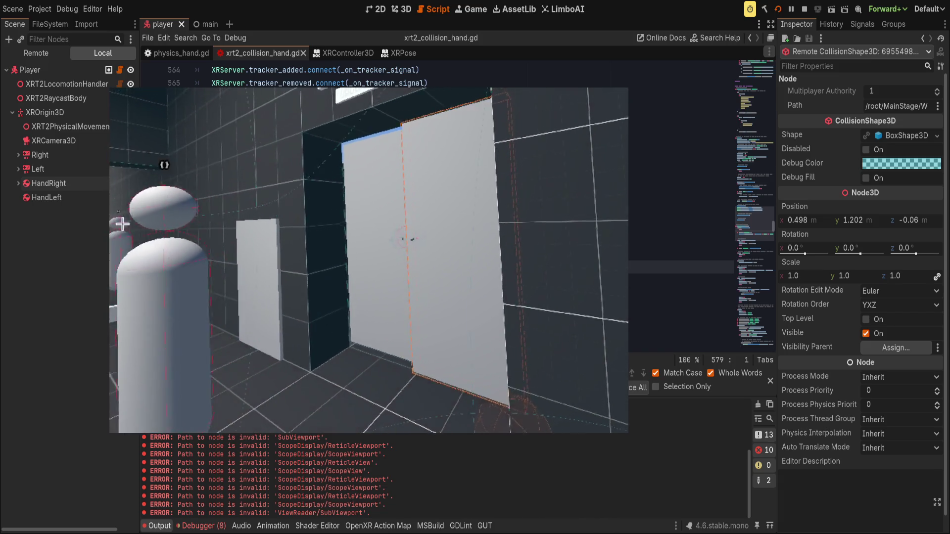
left_click(415, 214)
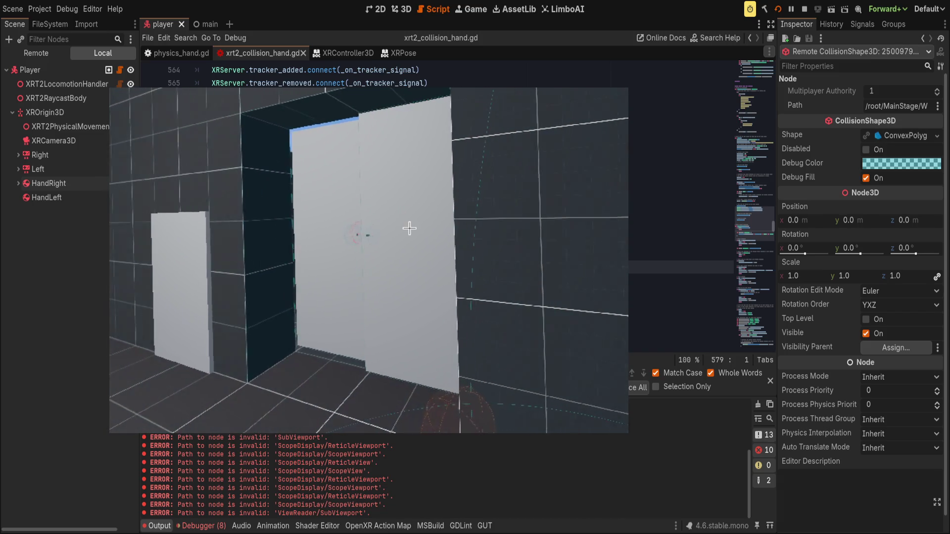
left_click(358, 227)
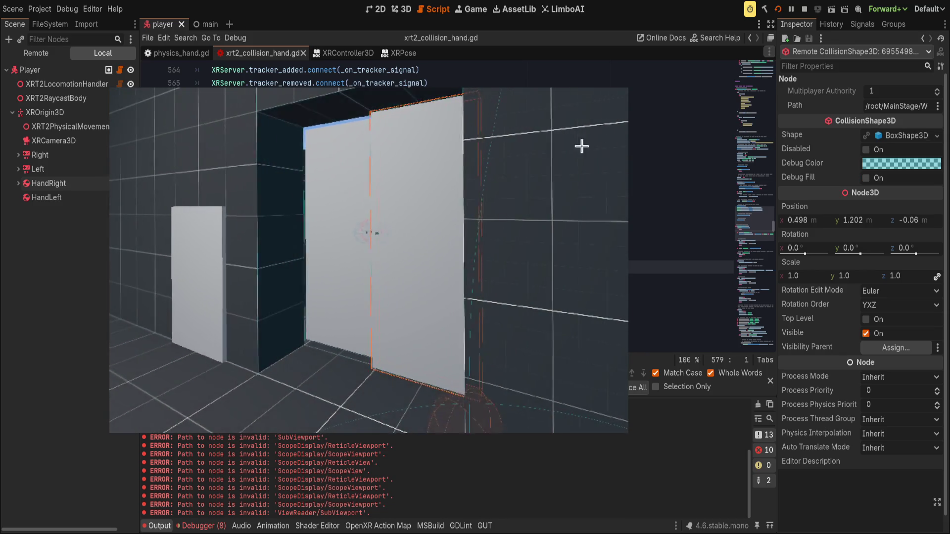
left_click(409, 213)
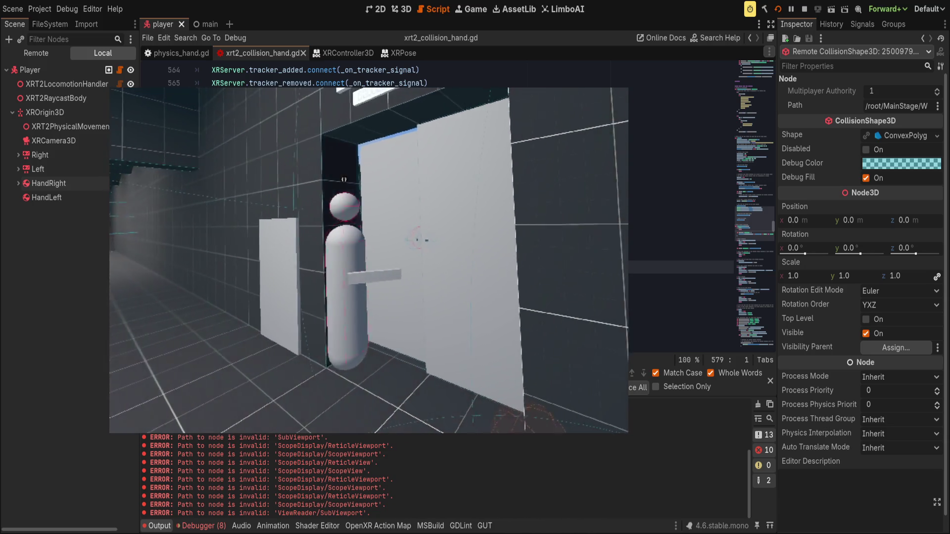
left_click(61, 50)
left_click(61, 50)
Collapse the FuncGodotMap brushes and HazardCourse, expand ShootHouse, and widen the scene tree panel.
scroll(94, 270, "down", 5)
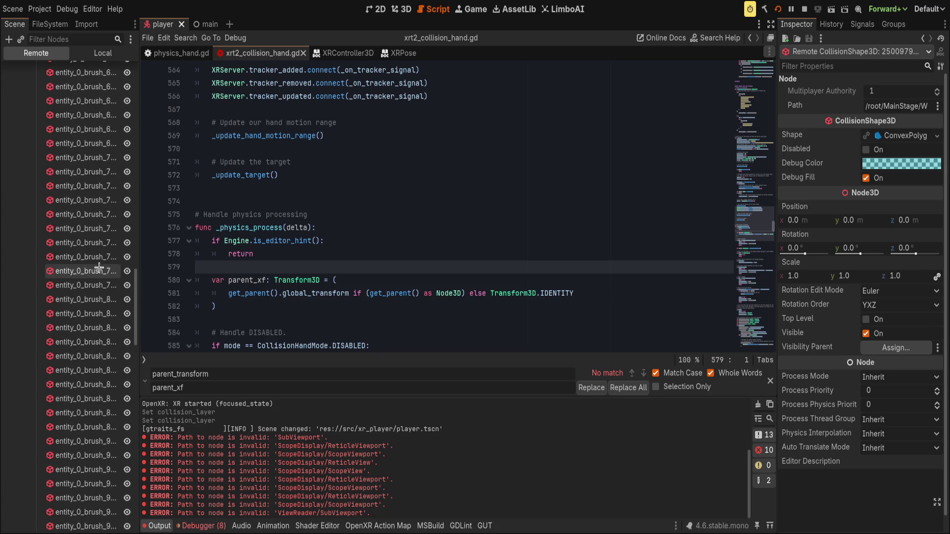
scroll(94, 269, "up", 10)
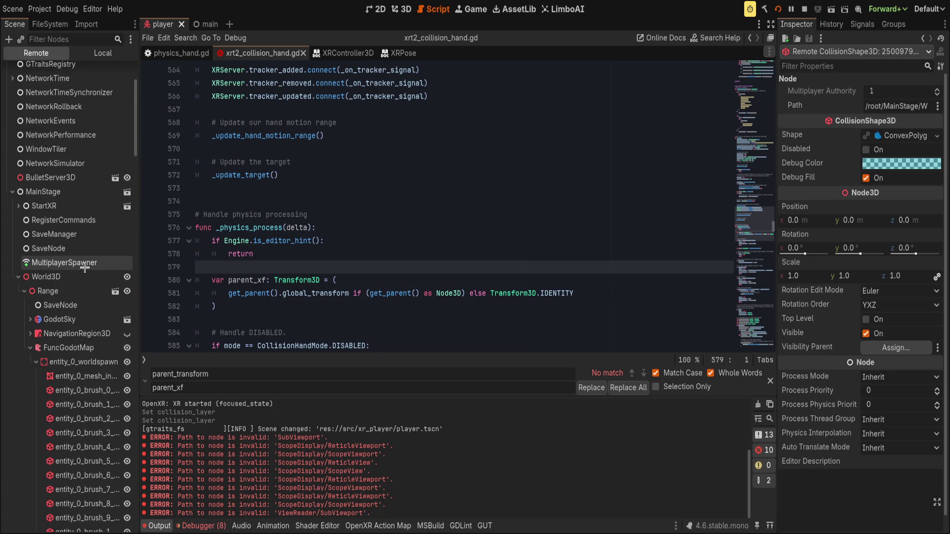
left_click(35, 345)
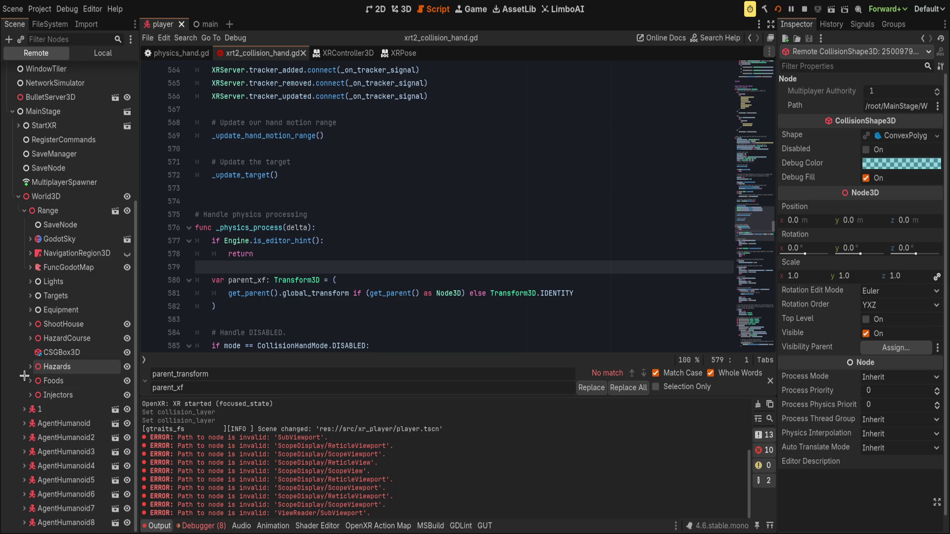
left_click(30, 338)
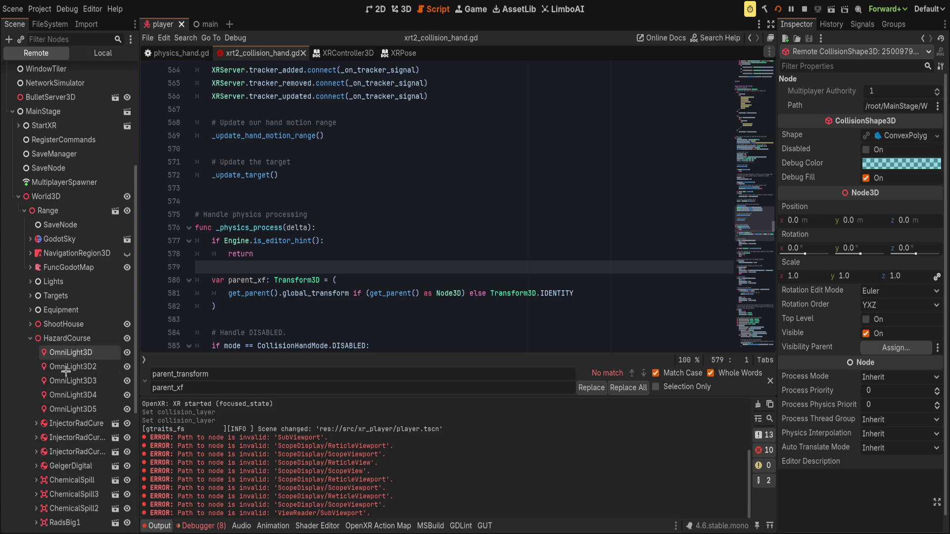
scroll(69, 376, "down", 3)
left_click(30, 222)
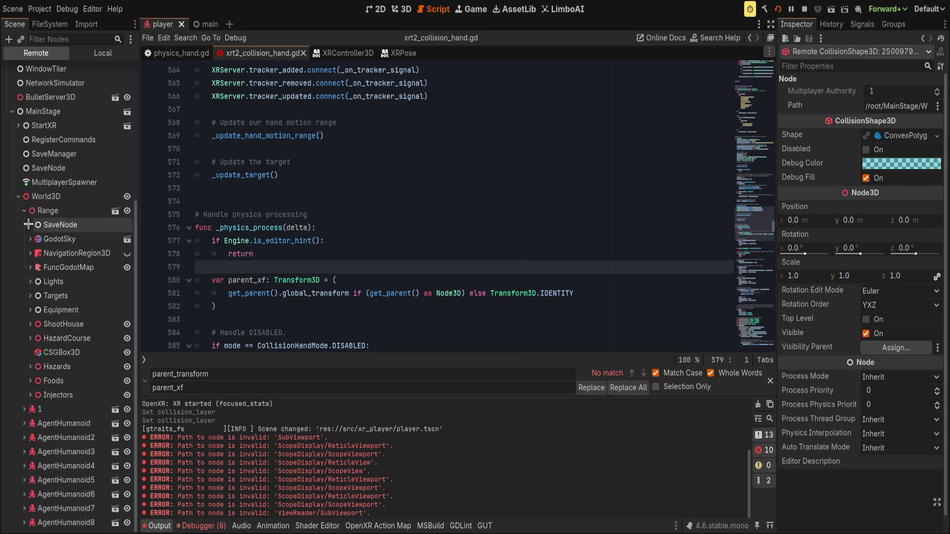
left_click(30, 324)
scroll(30, 324, "down", 4)
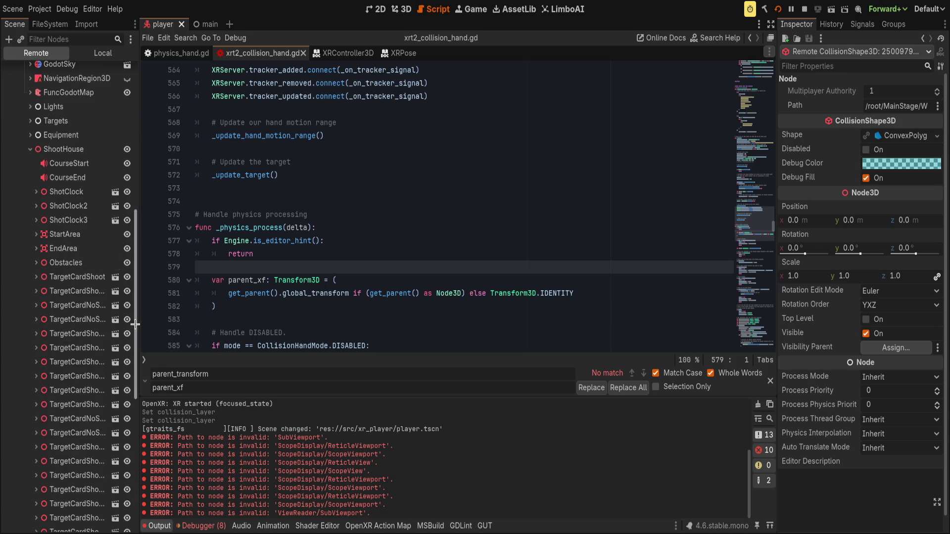
left_click_drag(139, 324, 195, 325)
Inspect the TargetCardShoot, TargetCardShoot2, TargetCardNoShoot2 and TargetCardNoShoot nodes.
left_click(77, 277)
left_click(35, 277)
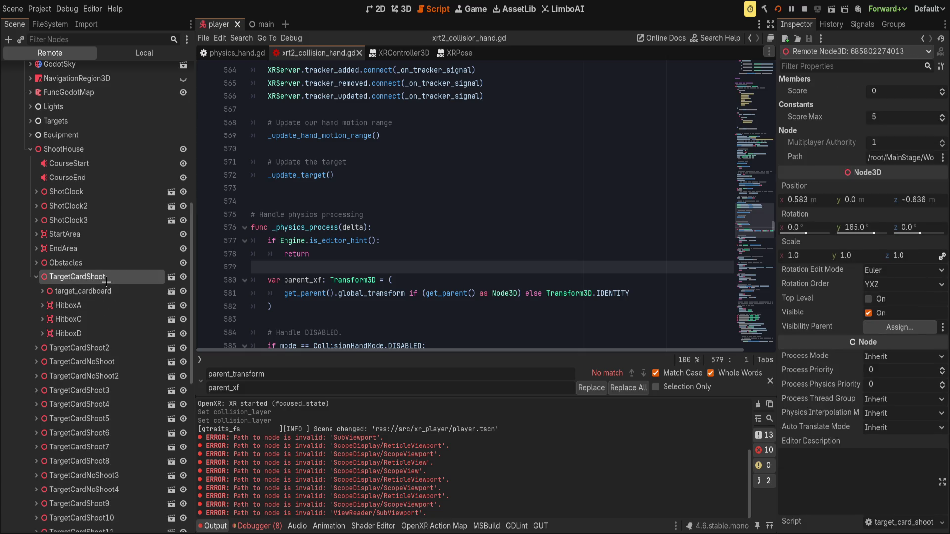
left_click(36, 277)
left_click(79, 291)
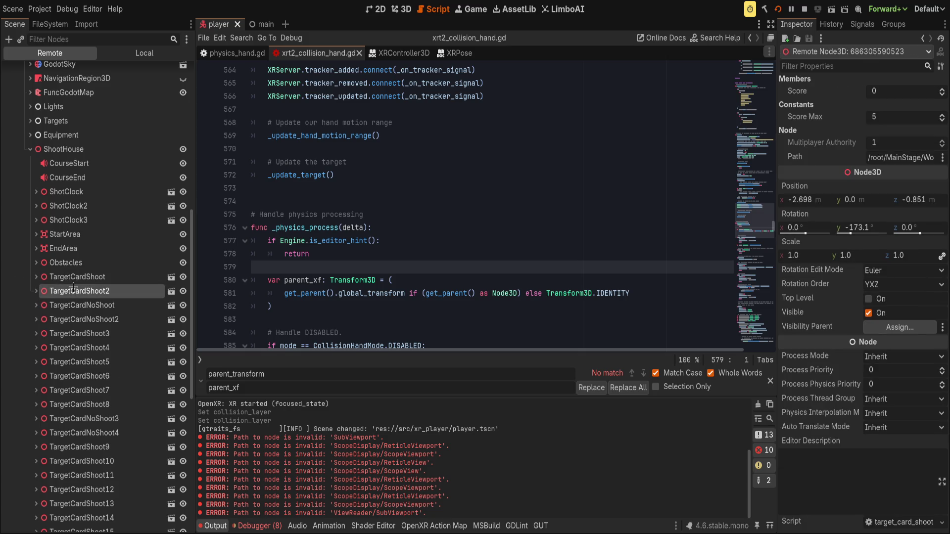
left_click(36, 291)
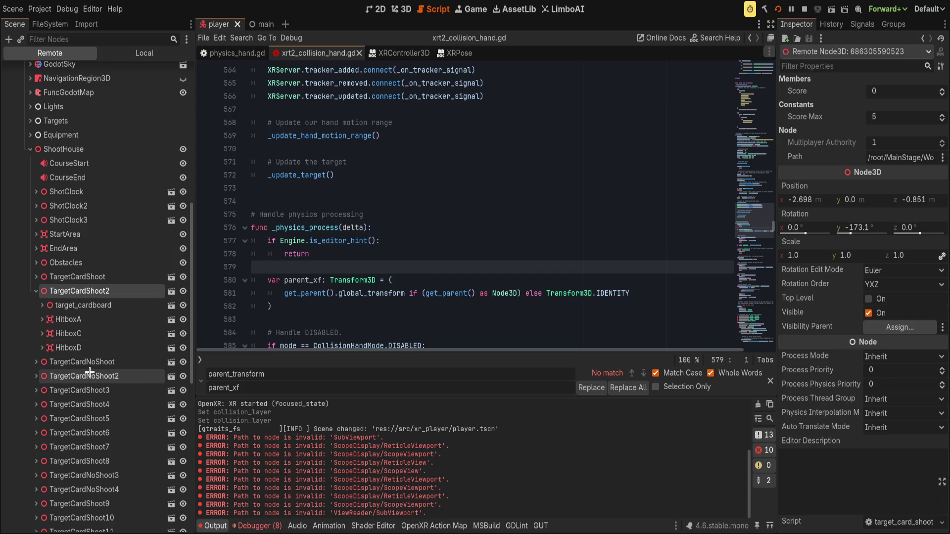
left_click(81, 376)
left_click(82, 362)
Inspect and expand the hinged doors: HingedDoor7, 6, 4, 3, 5, 9, 8 and 2.
scroll(94, 369, "down", 10)
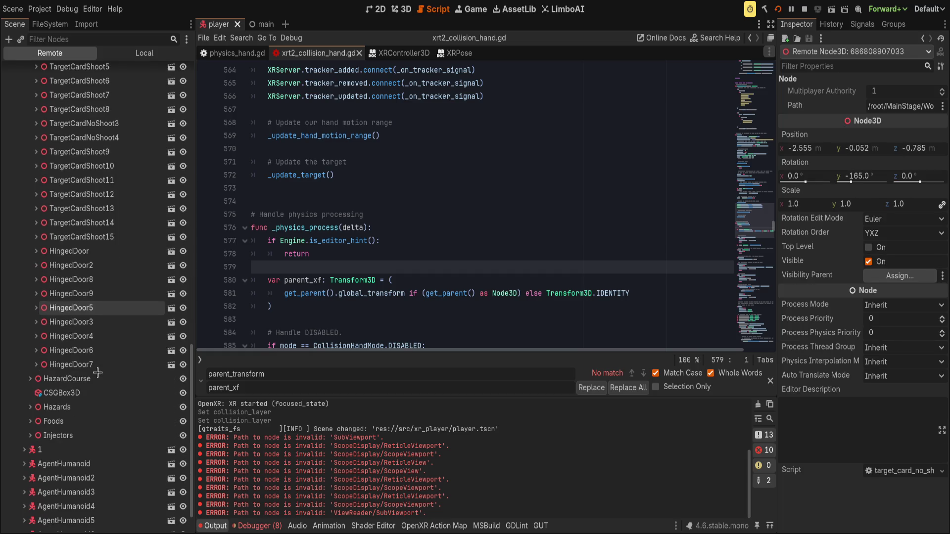
left_click(103, 365)
left_click(102, 350)
left_click(102, 336)
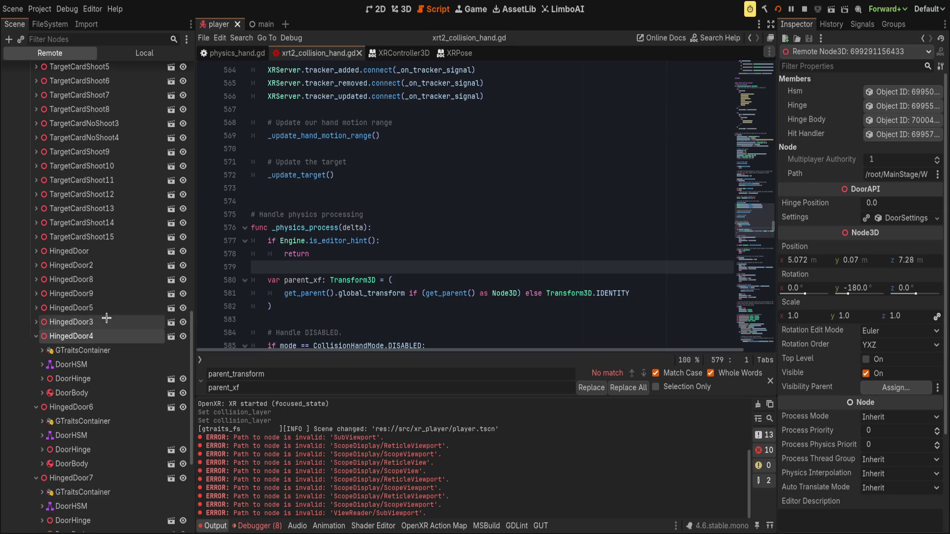
left_click(104, 321)
left_click(105, 308)
left_click(105, 294)
left_click(105, 279)
left_click(106, 265)
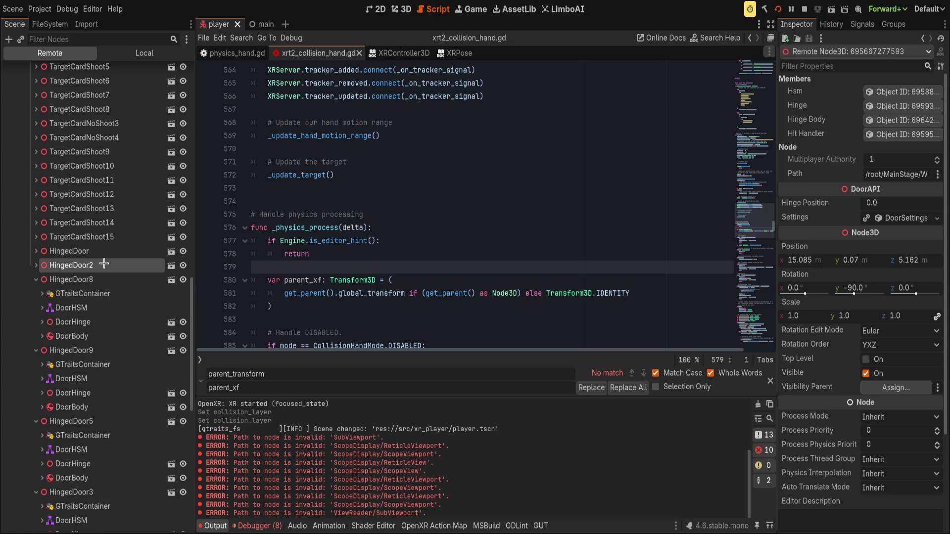
Inspect HingedDoor2's GTraitsContainer, then HingedDoor's traits container and door properties.
left_click(106, 278)
left_click(112, 267)
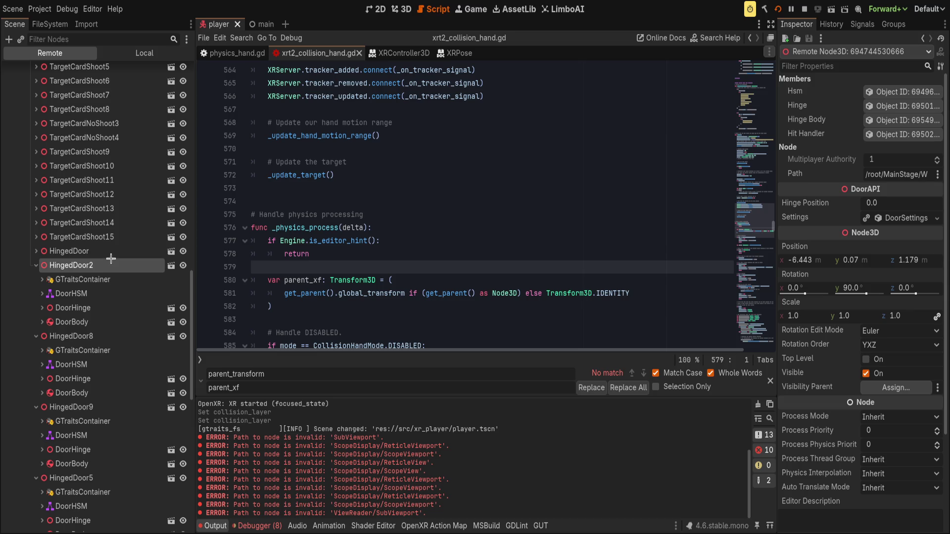
left_click(110, 255)
left_click(109, 266)
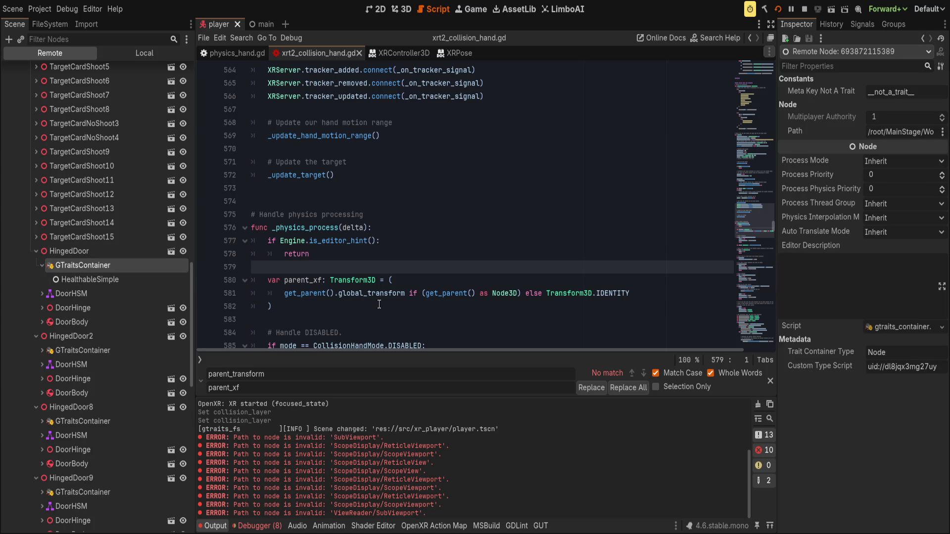
left_click(96, 246)
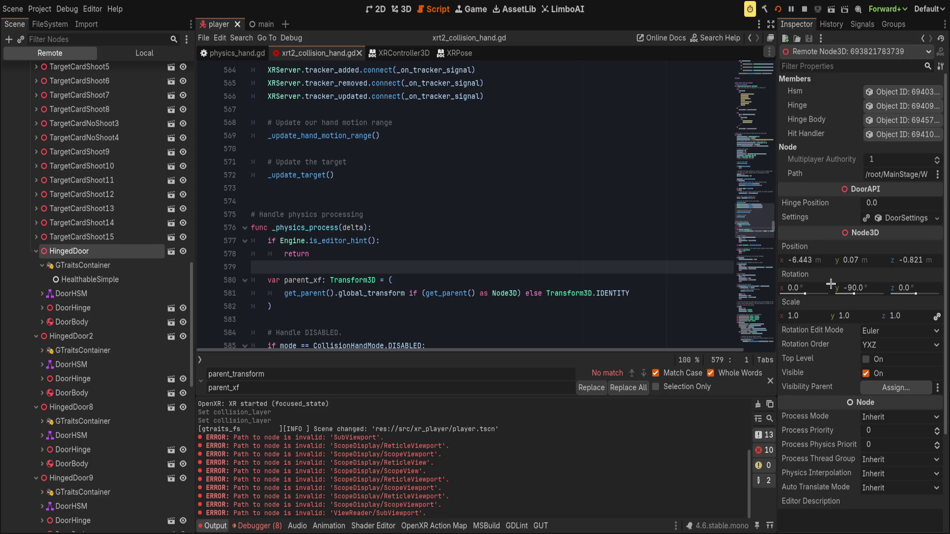
Review the door's hinge settings and collapse the DoorHinge children.
scroll(836, 328, "down", 3)
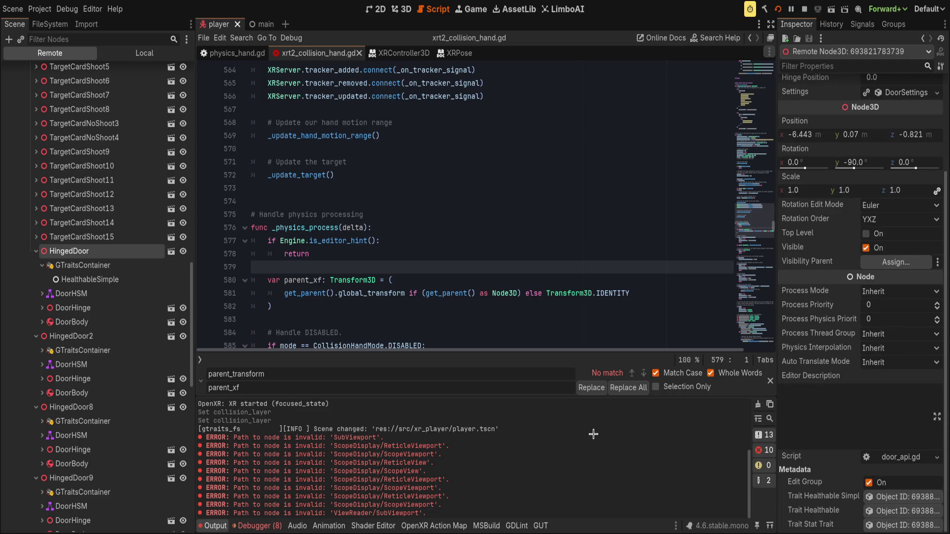
scroll(803, 298, "up", 3)
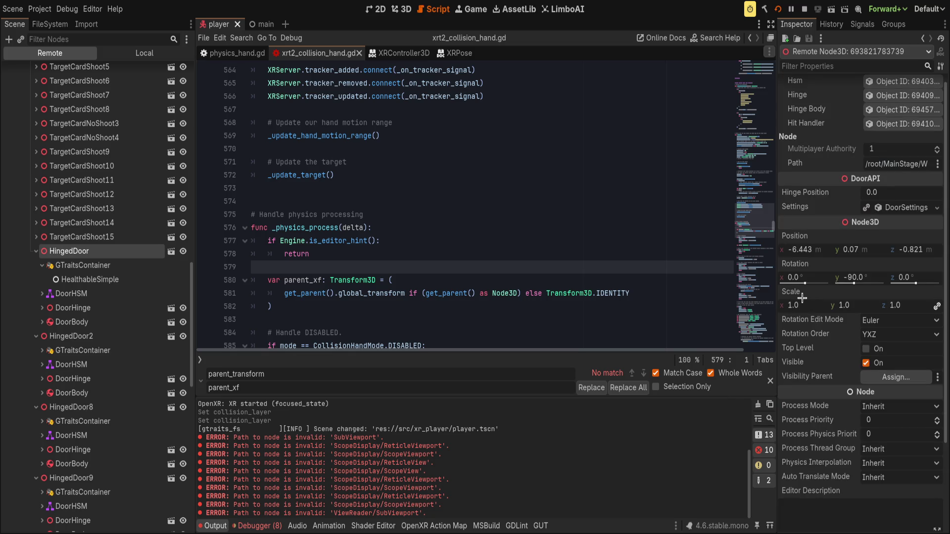
scroll(835, 362, "up", 1)
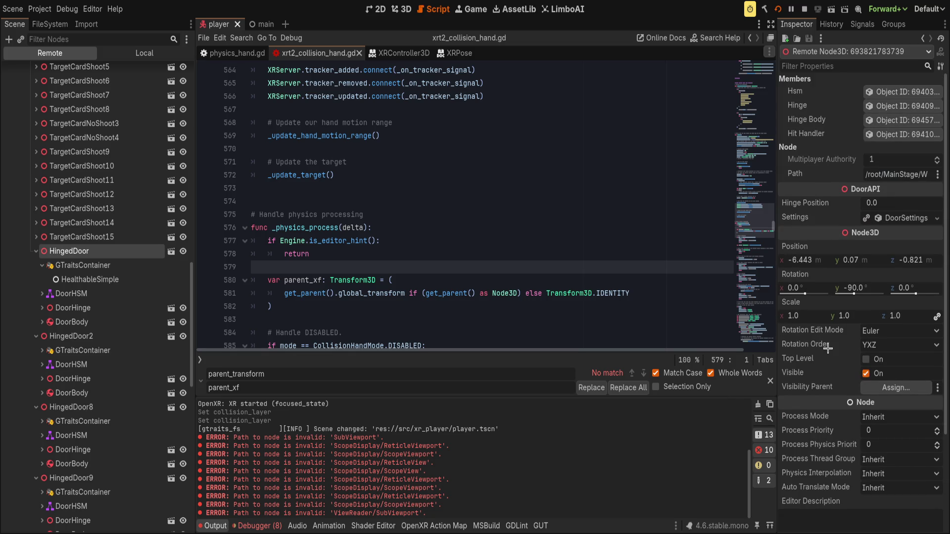
left_click(878, 104)
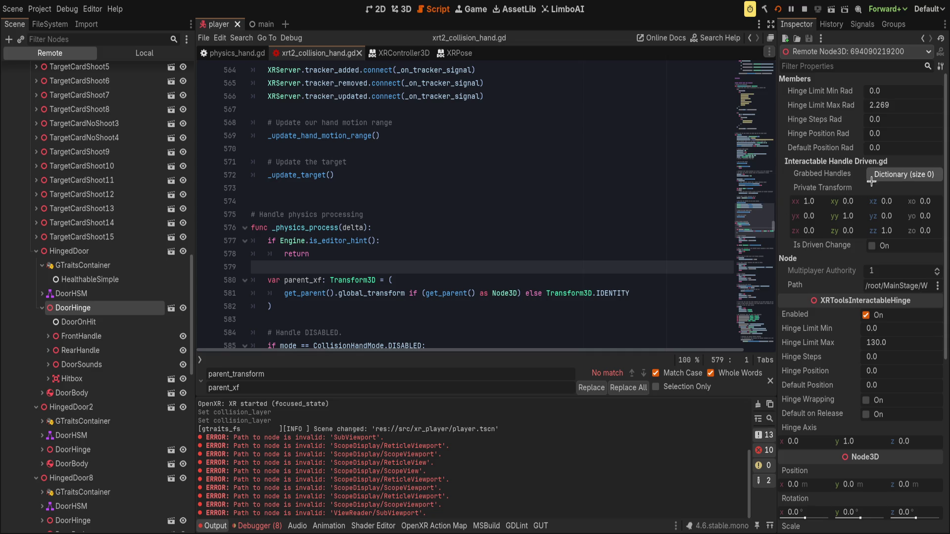
scroll(840, 247, "down", 4)
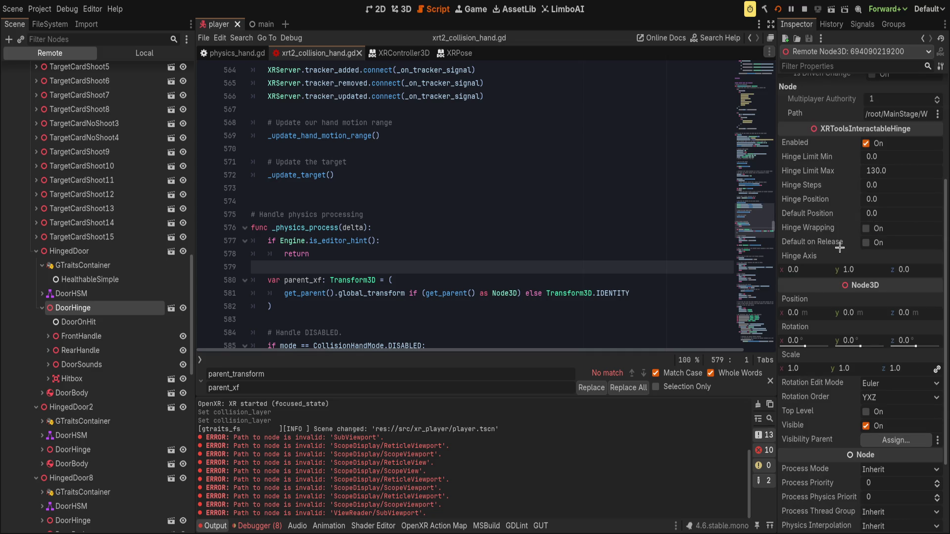
scroll(840, 247, "up", 4)
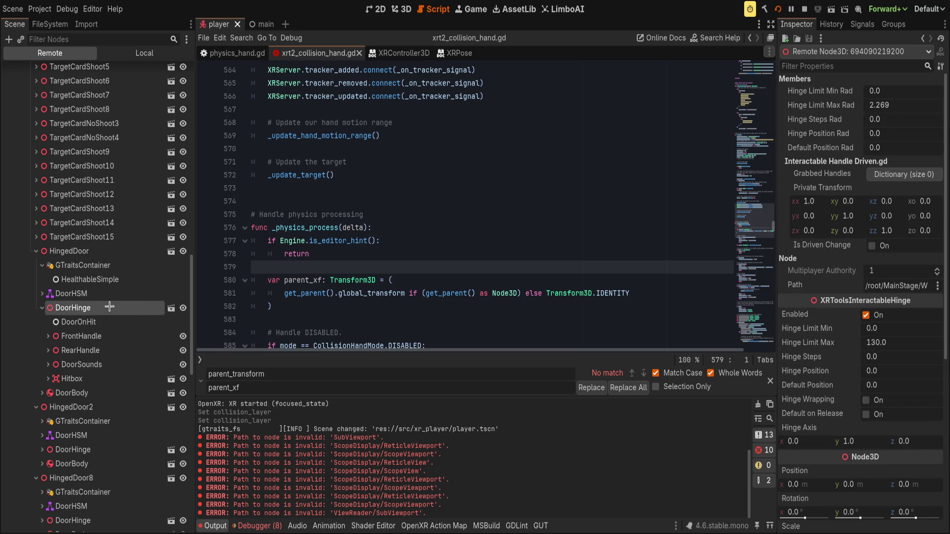
left_click(42, 308)
Inspect the live HingedDoor, its DoorOnHit interact handles, and the Hitbox area.
left_click(69, 251)
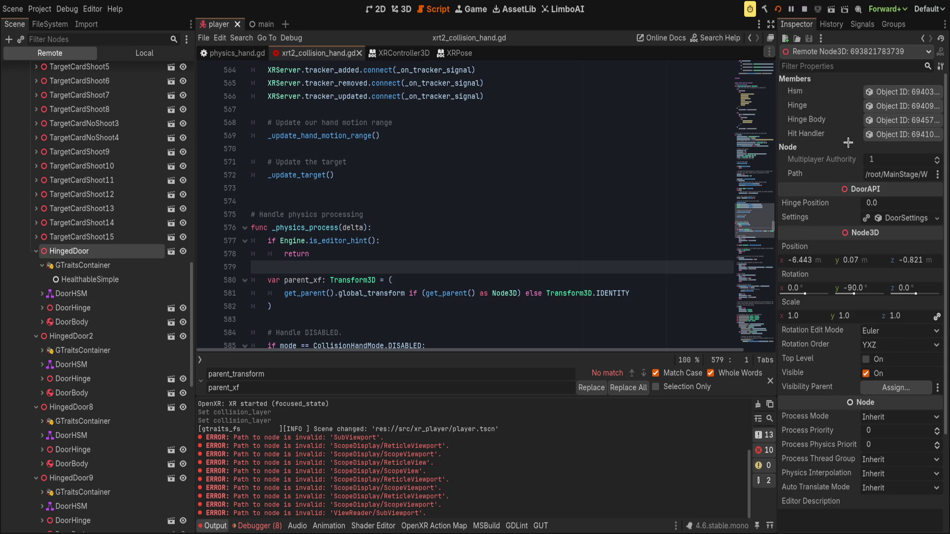
left_click(869, 136)
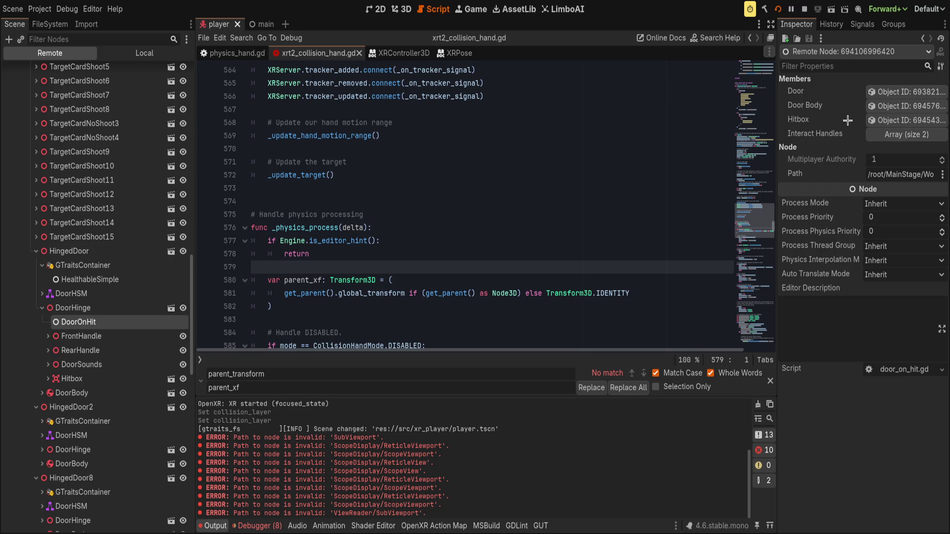
left_click(887, 133)
left_click(888, 133)
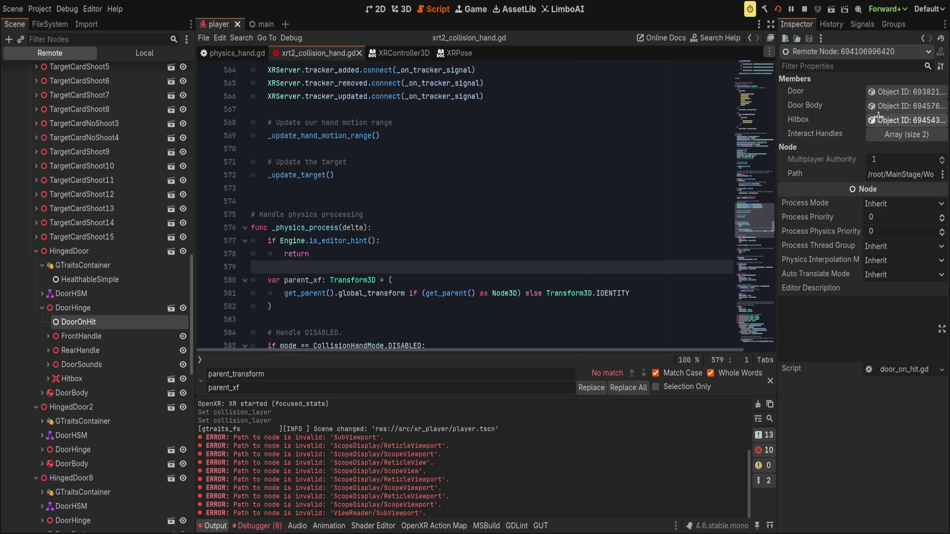
left_click(880, 120)
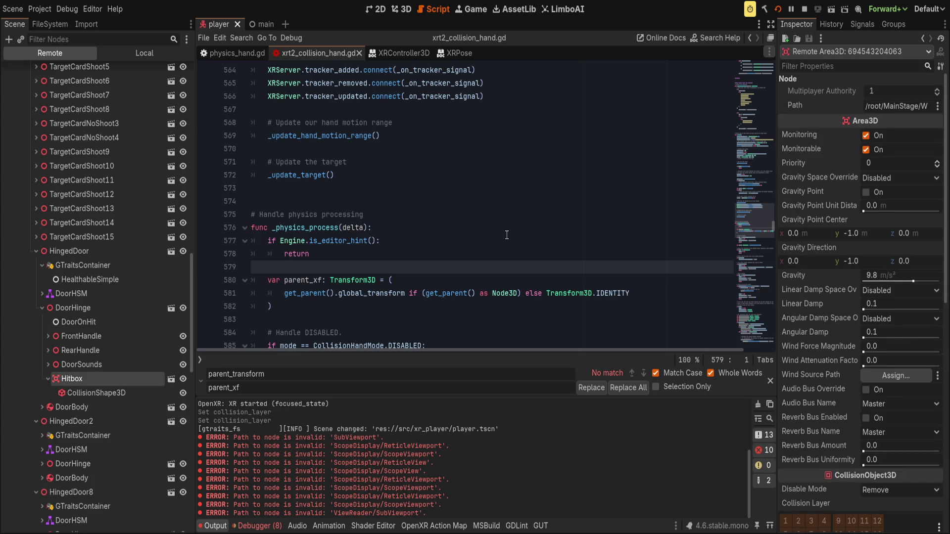
On HealthableSimple's health_pool, set Value Min to -0.8 and Value Base to about -0.67.
left_click(88, 279)
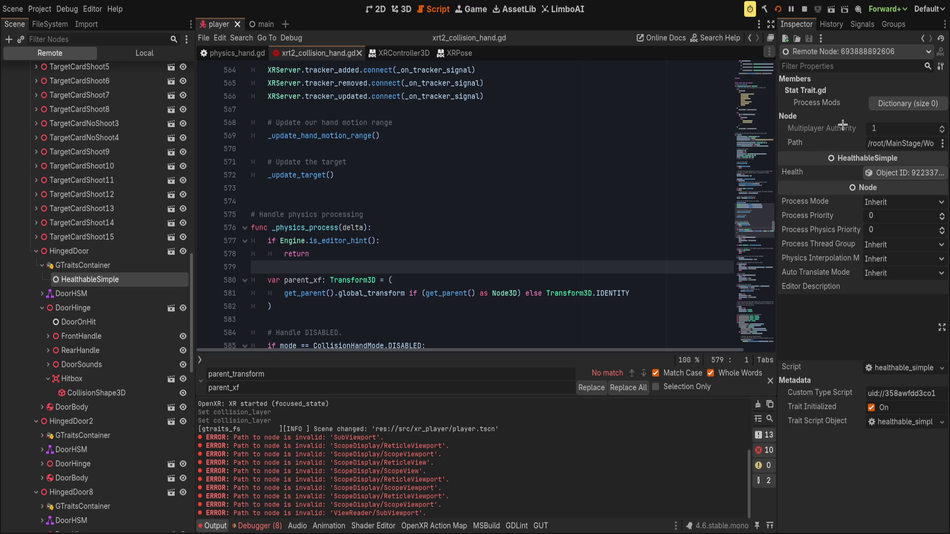
left_click(880, 172)
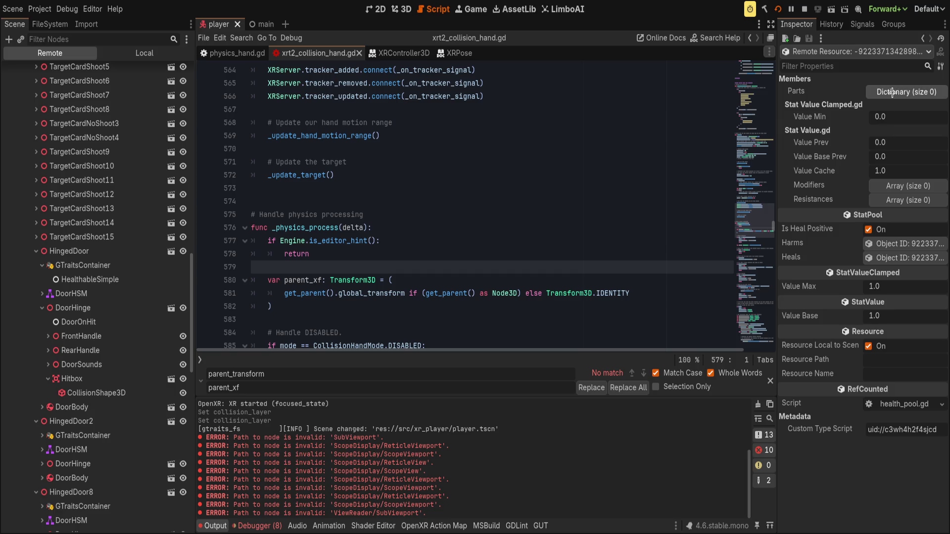
mouse_move(888, 167)
left_mouse_down()
mouse_move(876, 157)
mouse_move(888, 142)
left_mouse_up()
left_click_drag(936, 120, 891, 117)
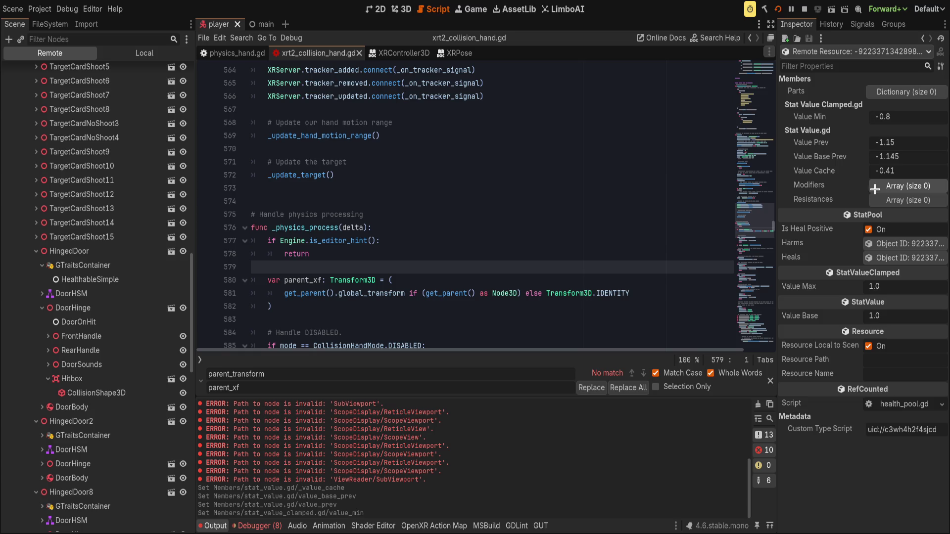
left_click(888, 92)
left_click(888, 91)
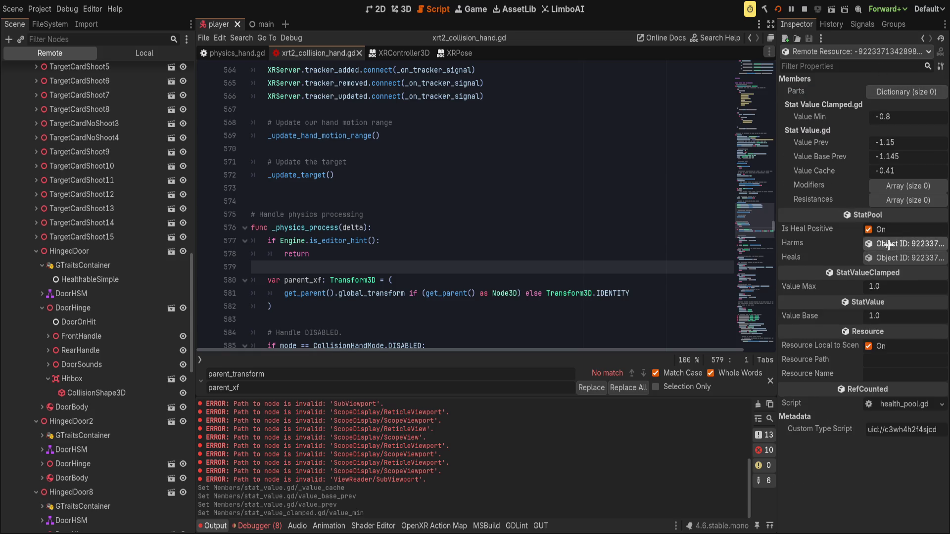
left_click_drag(869, 323, 889, 321)
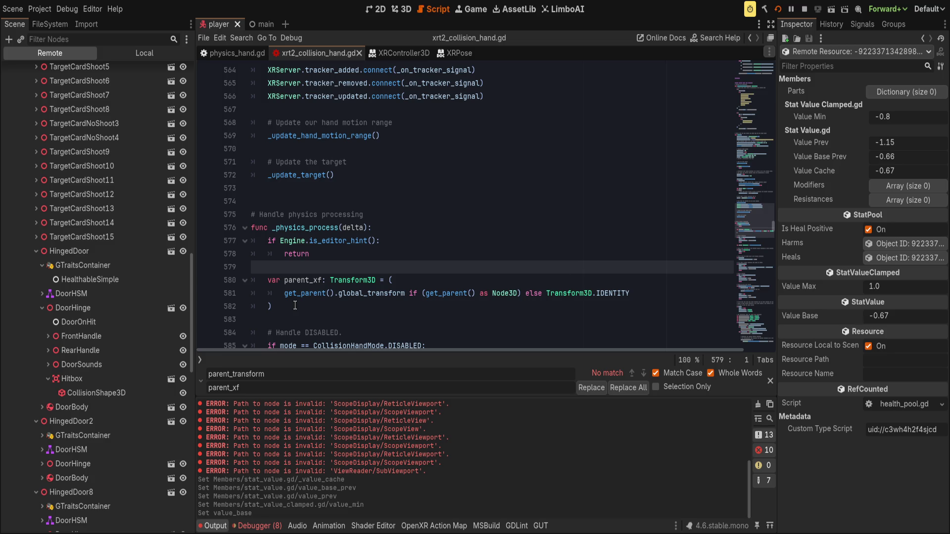
left_click(89, 250)
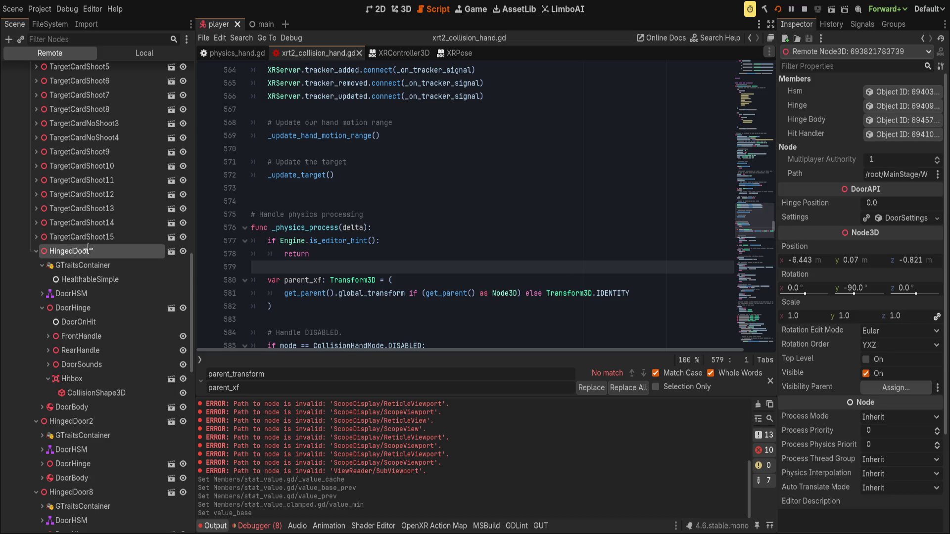
left_click(889, 218)
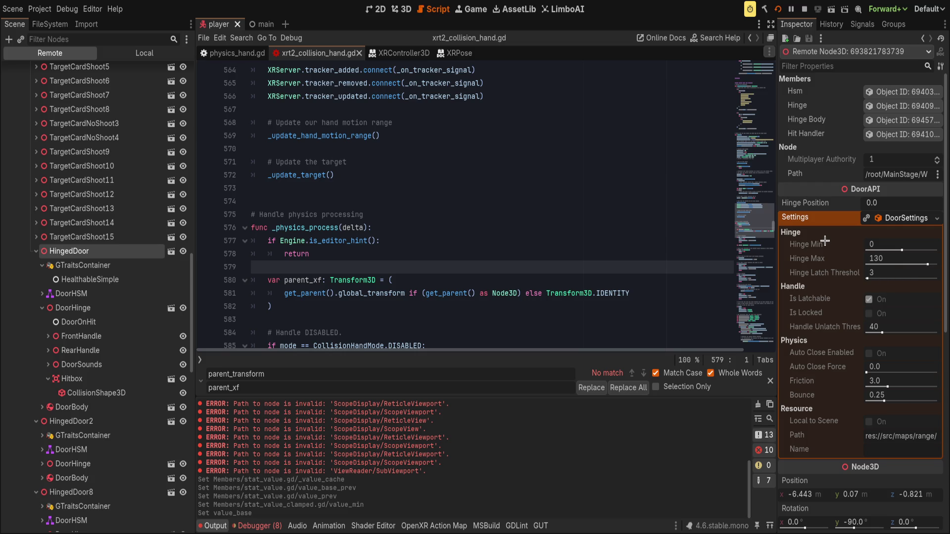
Review HingedDoor's DoorSettings resource, then inspect the live DoorHinge node's hinge properties.
left_click(890, 217)
left_click(891, 217)
left_click(887, 220)
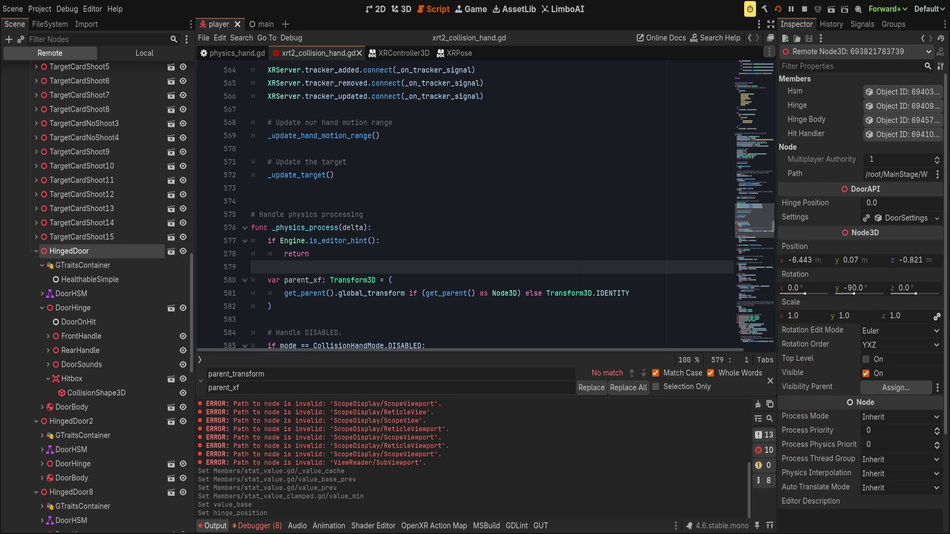
left_click(901, 105)
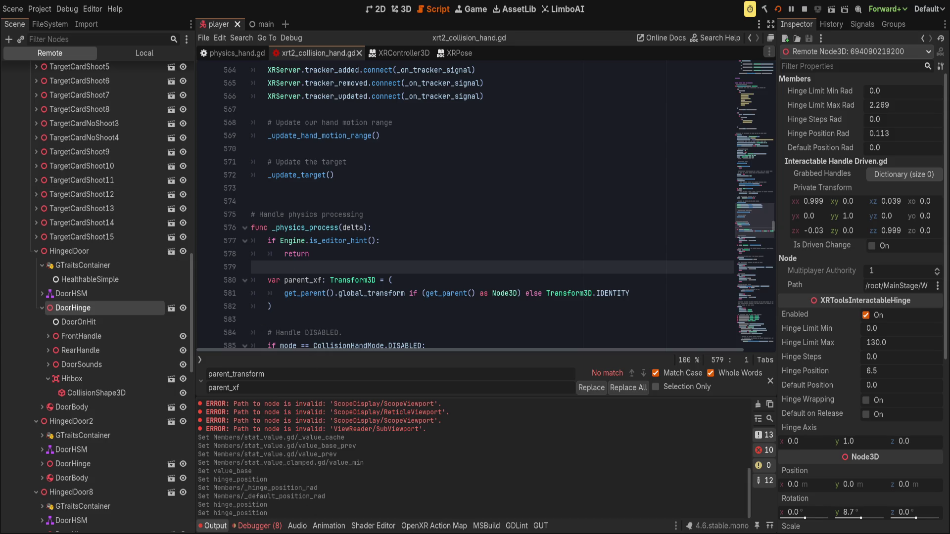
Close the find/replace bar and Output panel, and show the local Player scene in 3D.
key("alt+Tab")
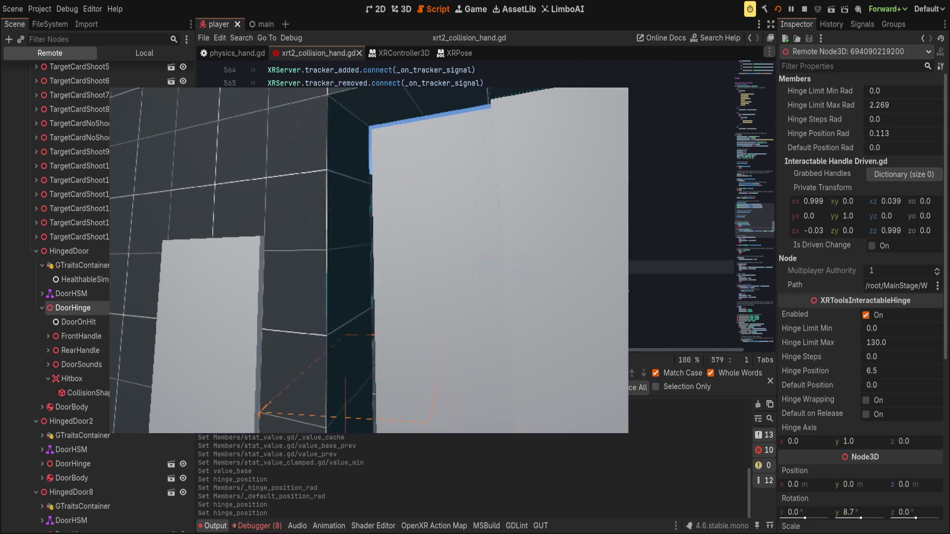
left_click(424, 441)
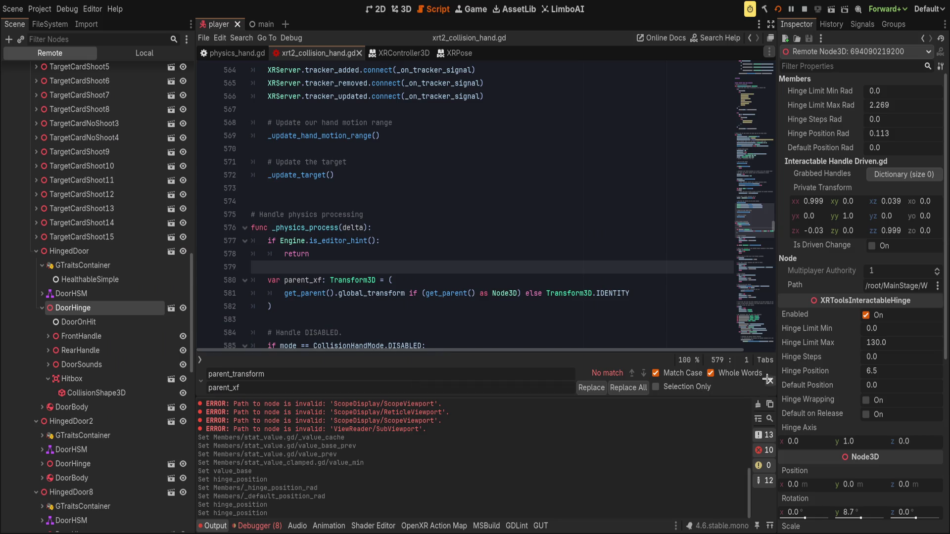
left_click(768, 379)
left_click(213, 526)
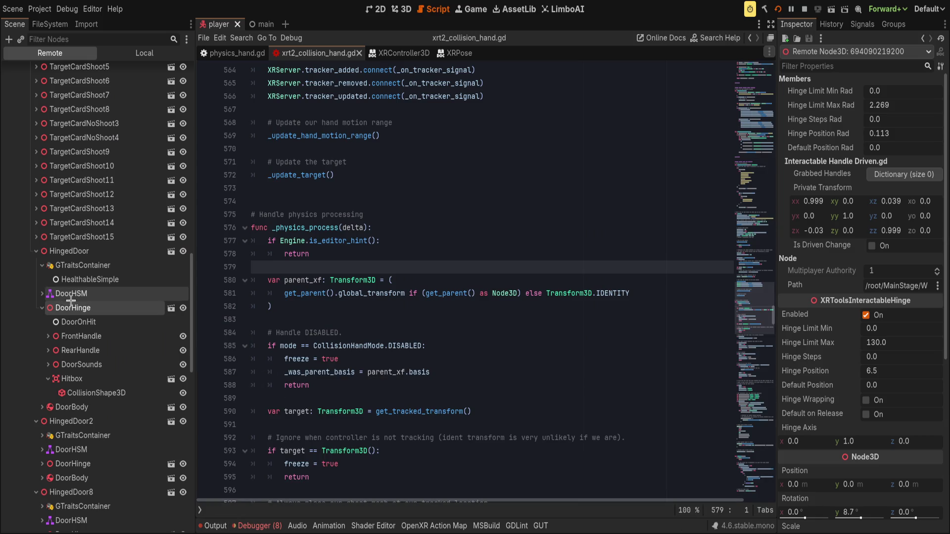
left_click(402, 9)
left_click(107, 54)
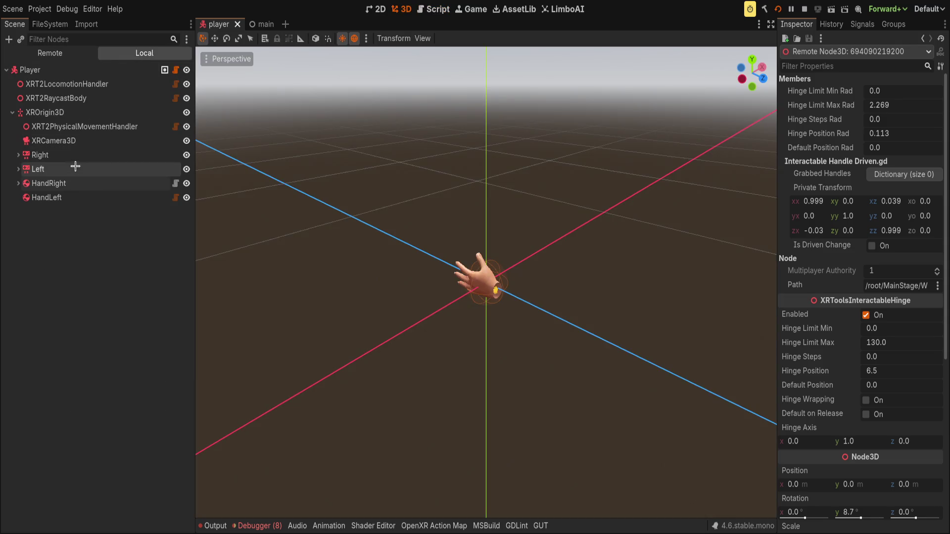
Expand HandRight, Left and Right, and paste a FunctionPickup node under the Right controller.
left_click(15, 183)
left_click(14, 183)
left_click(18, 169)
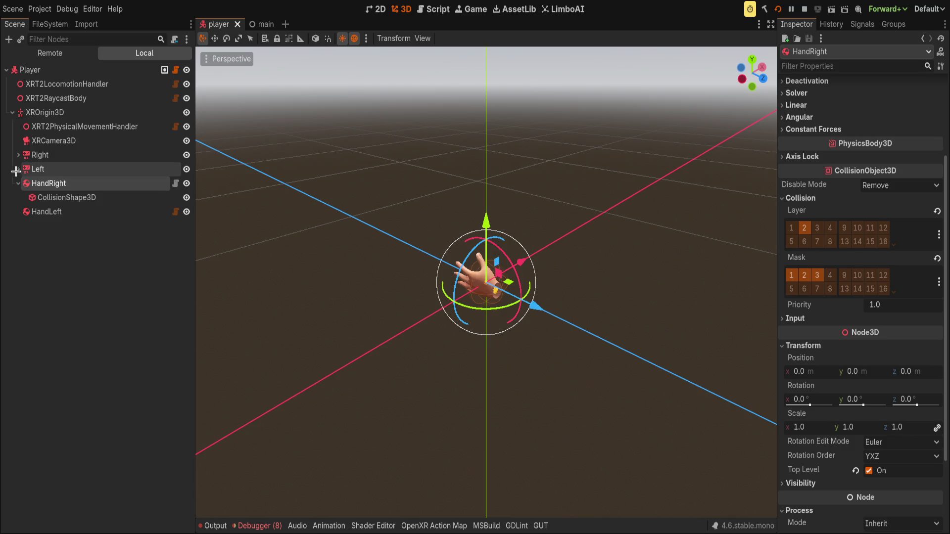
left_click(18, 154)
left_click(62, 158)
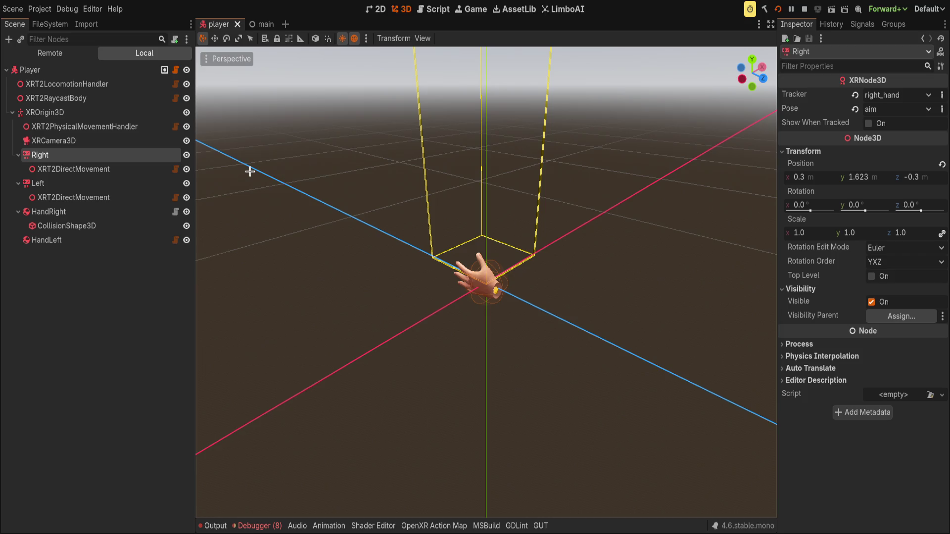
key("ctrl+v")
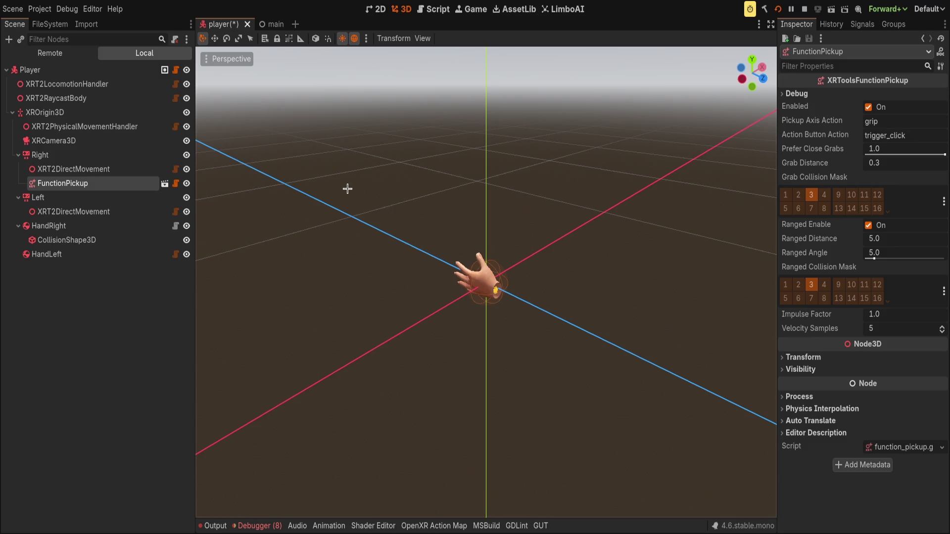
left_click(94, 241)
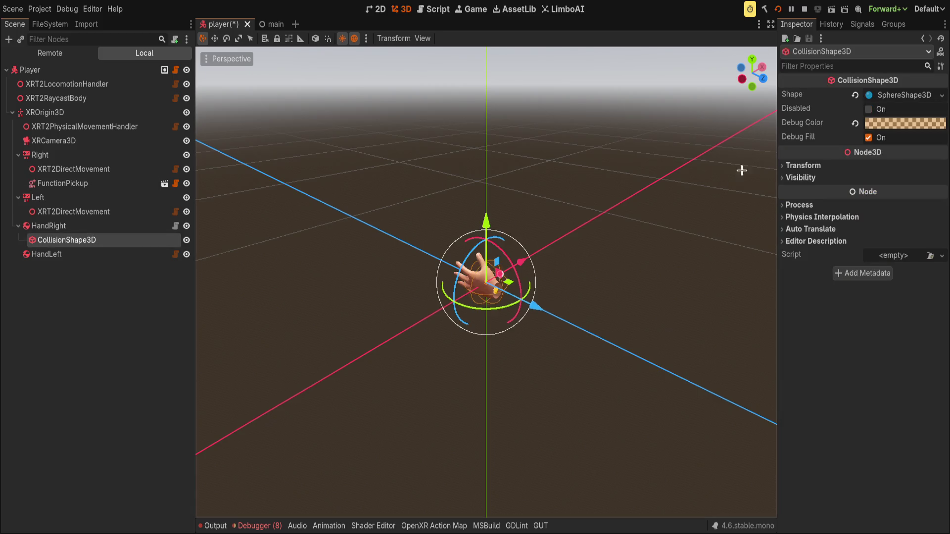
Resize HandRight's box collision shape thinner, flatter and about 0.144 deep to fit the hand.
left_click(855, 94)
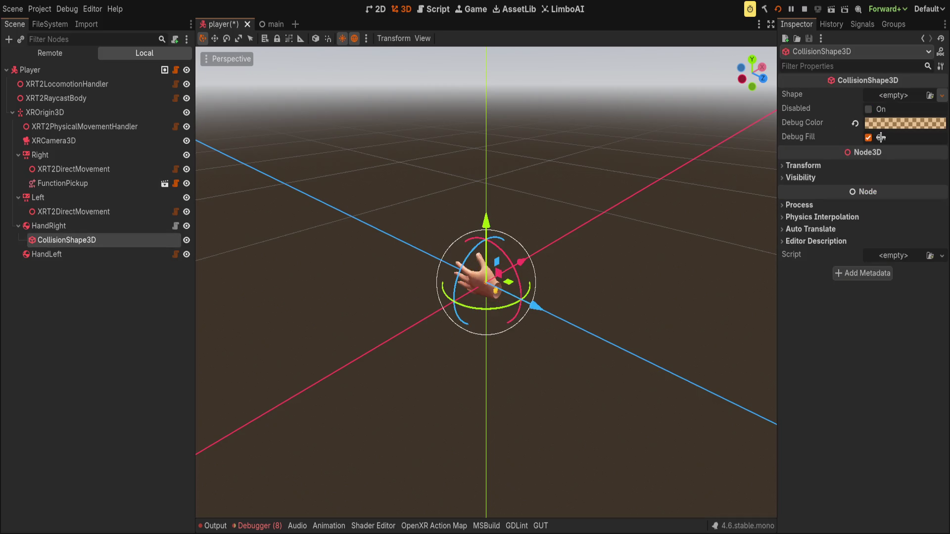
key("ctrl+z")
left_click_drag(570, 233, 485, 276)
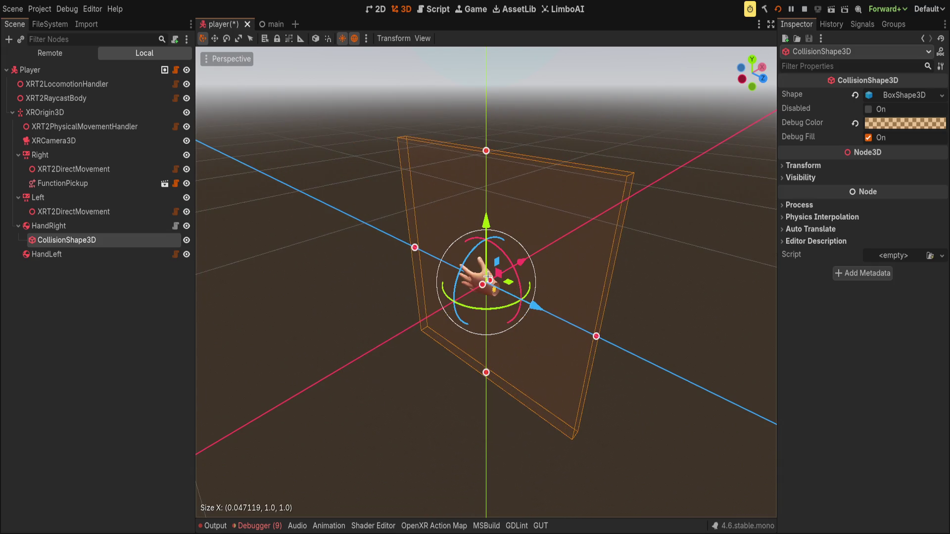
mouse_move(485, 150)
left_mouse_down()
mouse_move(487, 268)
mouse_move(496, 266)
left_mouse_up()
mouse_move(596, 337)
left_mouse_down()
mouse_move(446, 250)
mouse_move(547, 302)
mouse_move(537, 308)
left_mouse_up()
scroll(478, 301, "up", 5)
left_click_drag(465, 302, 490, 304)
mouse_move(518, 219)
left_mouse_down()
mouse_move(444, 348)
mouse_move(449, 339)
left_mouse_up()
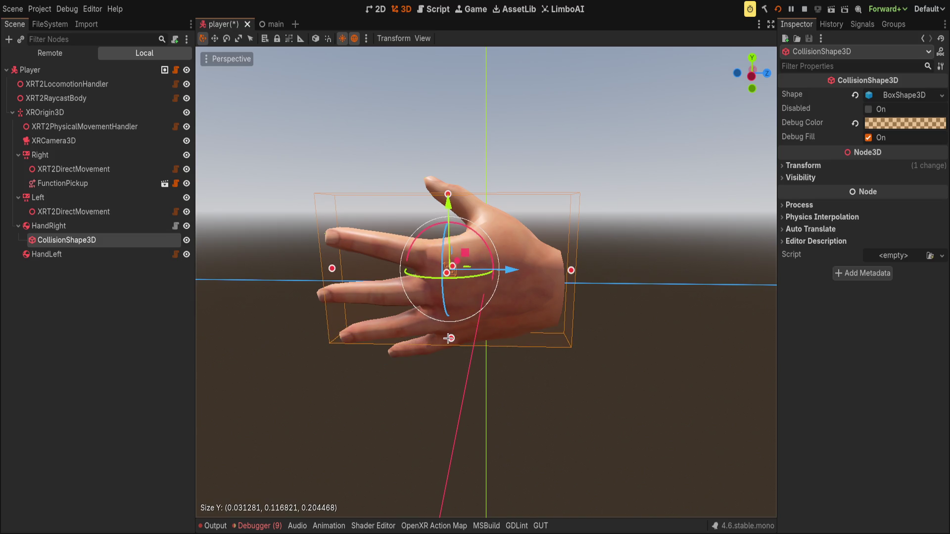
left_click_drag(495, 316, 561, 278)
left_click(603, 168)
Check the hand's collision box from new angles and save the player scene.
left_click_drag(602, 168, 352, 223)
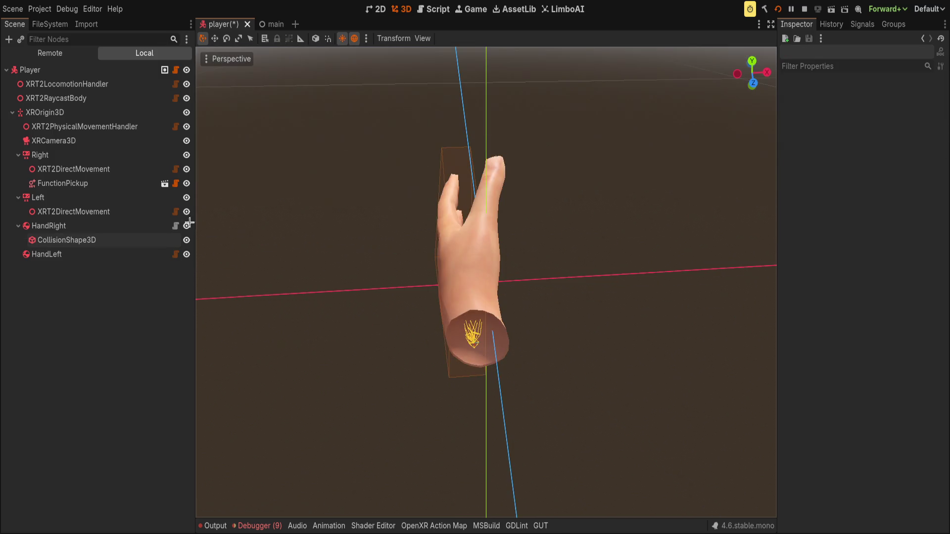
left_click(151, 227)
left_click(143, 240)
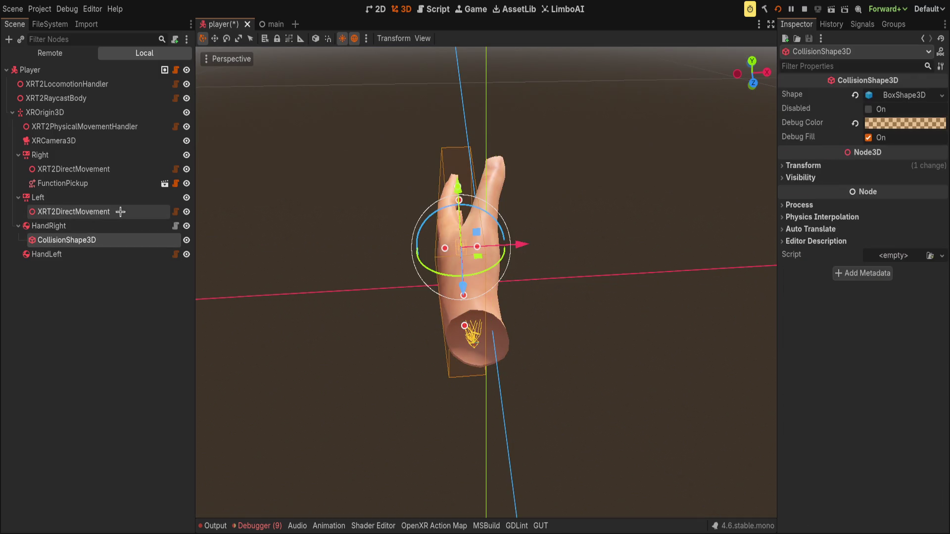
left_click(121, 154)
key("ctrl+s")
mouse_move(318, 162)
left_mouse_down()
mouse_move(490, 206)
mouse_move(244, 196)
left_mouse_up()
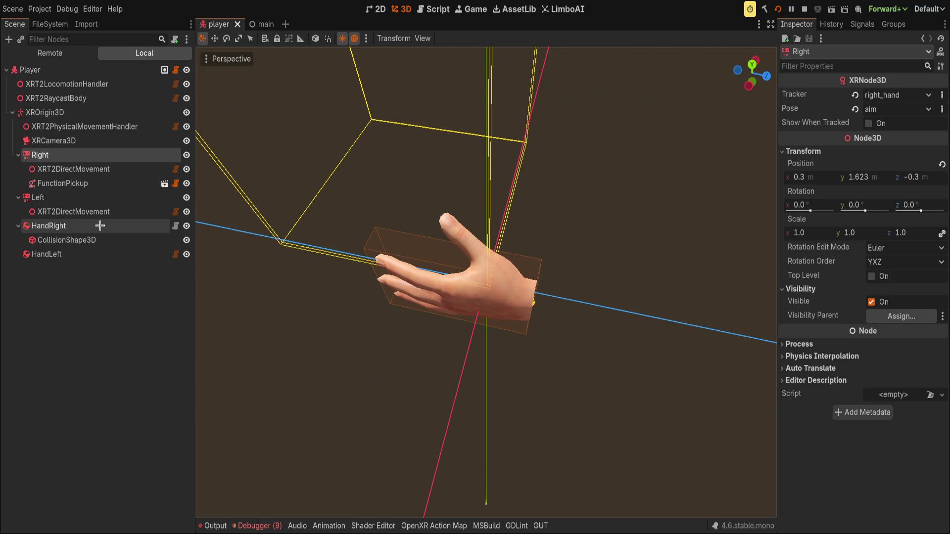
Review HandRight's Constant Forces, Angular, Linear, Solver and Deactivation rigid-body settings.
left_click(100, 226)
scroll(772, 180, "up", 2)
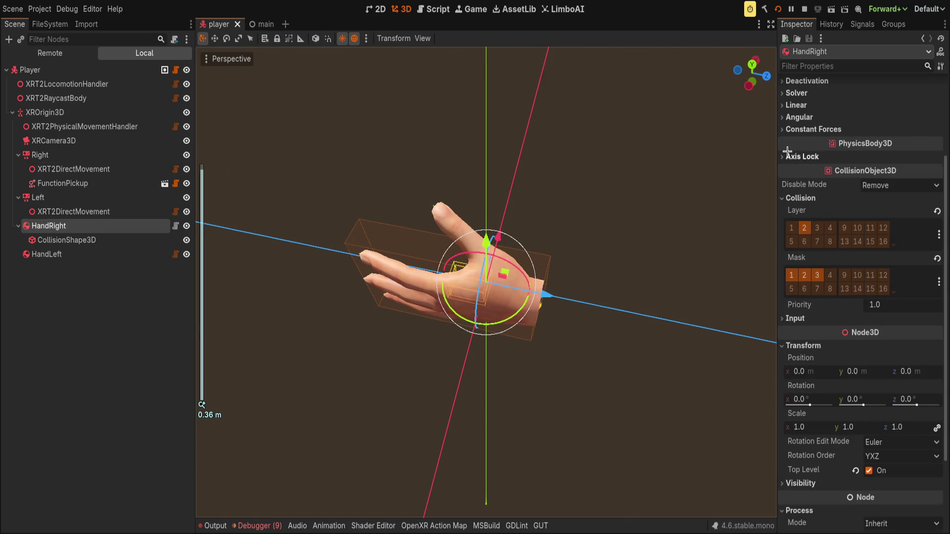
left_click(812, 130)
left_click(799, 117)
left_click(796, 104)
left_click(796, 93)
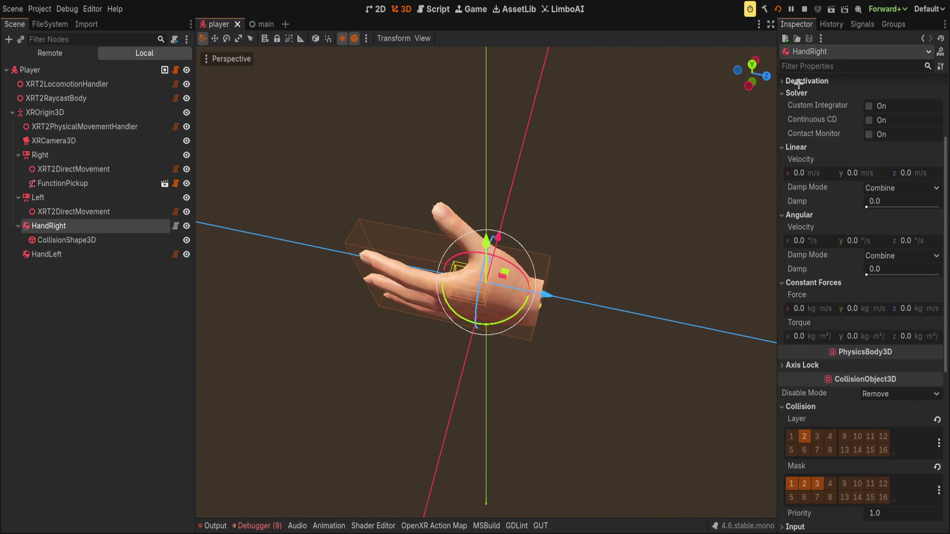
left_click(800, 81)
left_click(801, 81)
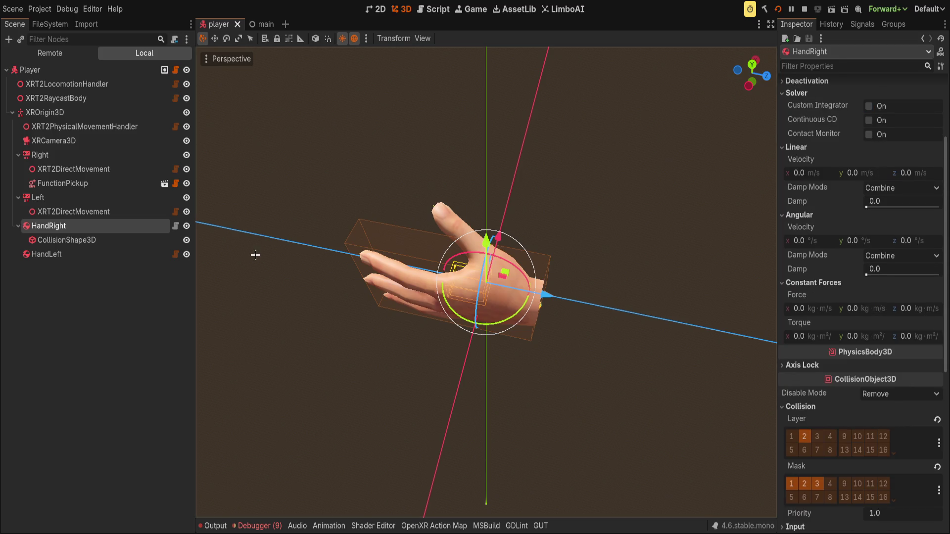
left_click(118, 291)
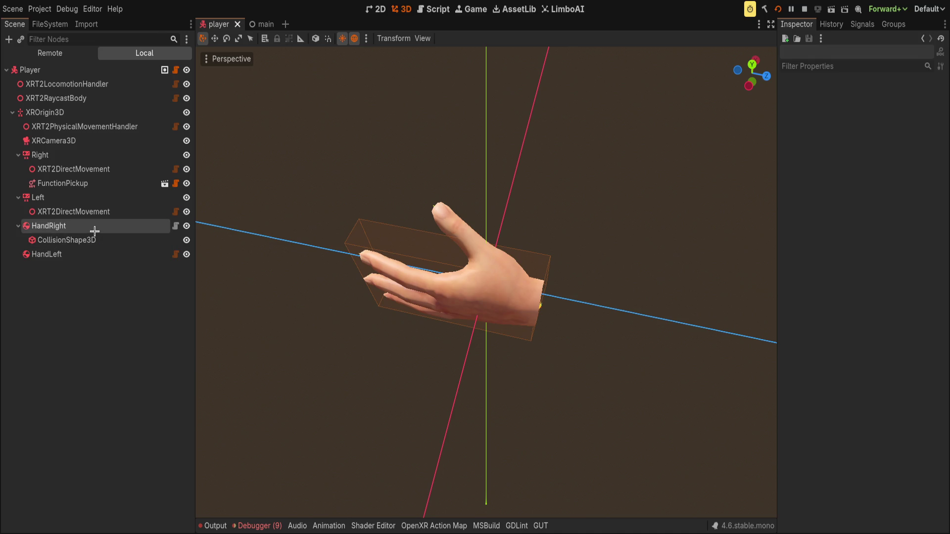
Nudge HandRight's box collision shape 0.027 along X.
left_click(94, 227)
left_click(99, 239)
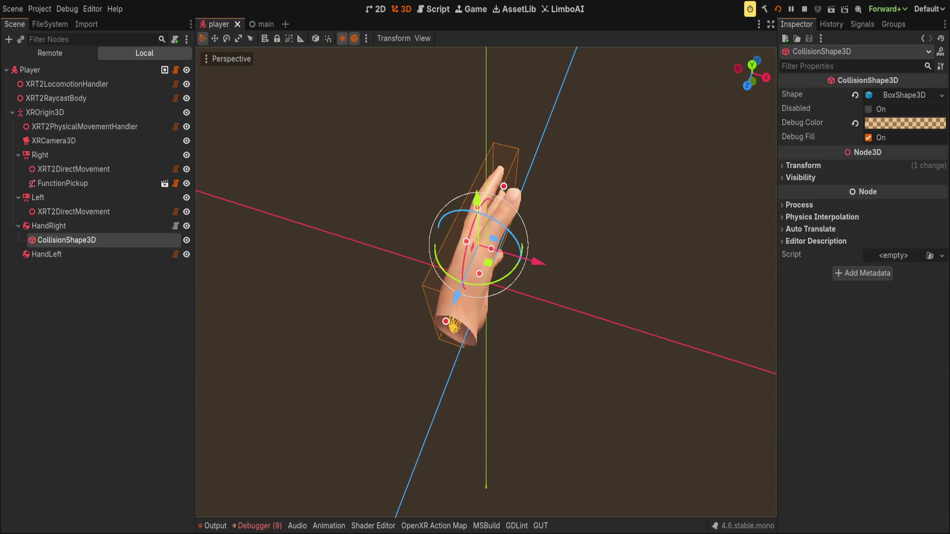
left_click_drag(537, 258, 563, 251)
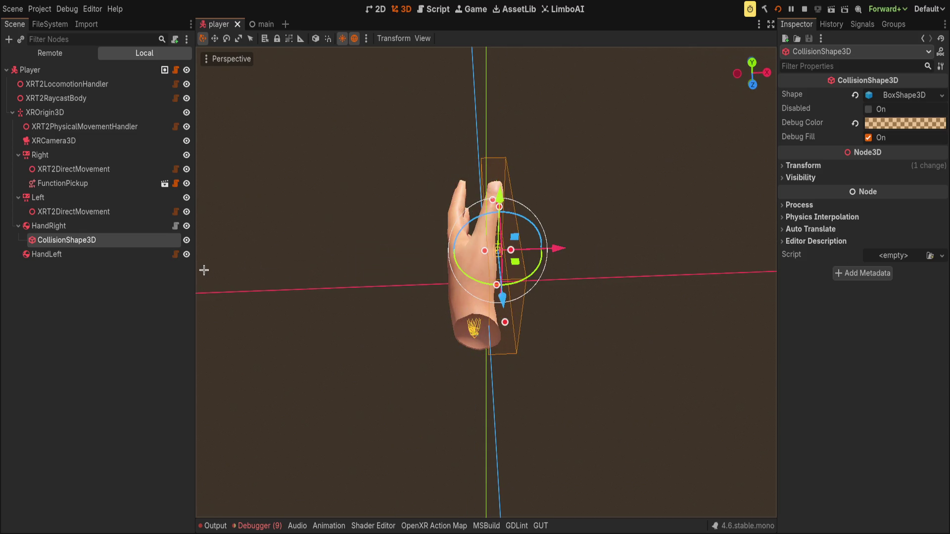
left_click(94, 183)
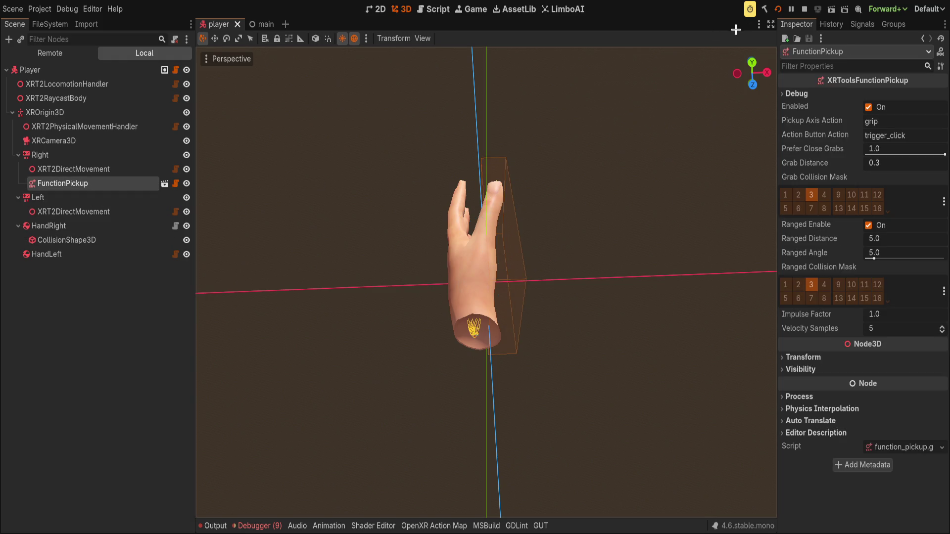
Test-run the game, then paste a copy of Right's FunctionPickup under Left and save the player scene.
left_click(777, 8)
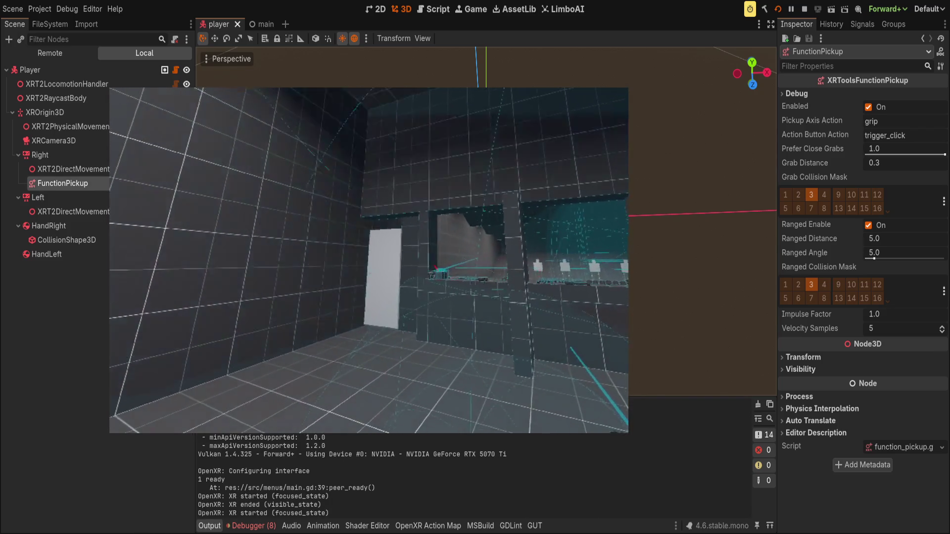
left_click(48, 226)
left_click(77, 199)
left_click(74, 184)
left_click(71, 198)
key("ctrl+v")
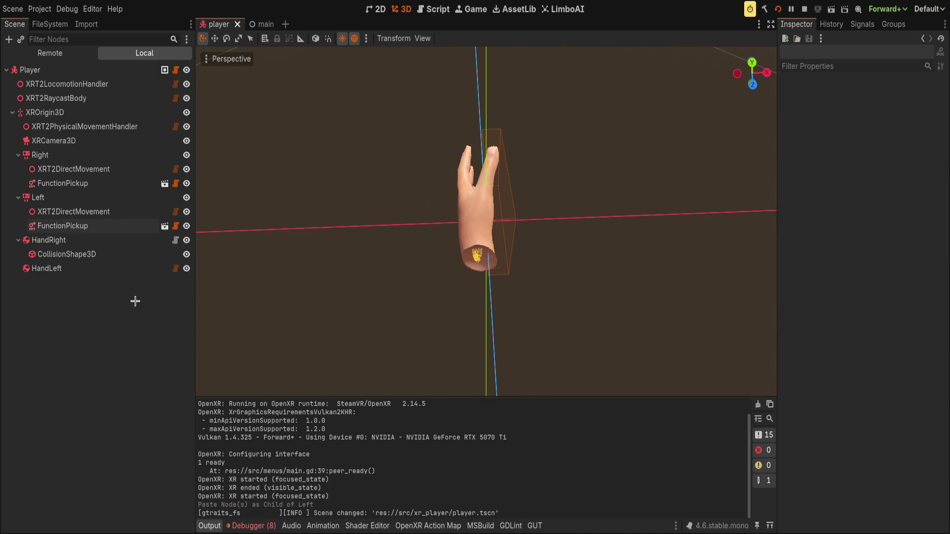
key("ctrl+s")
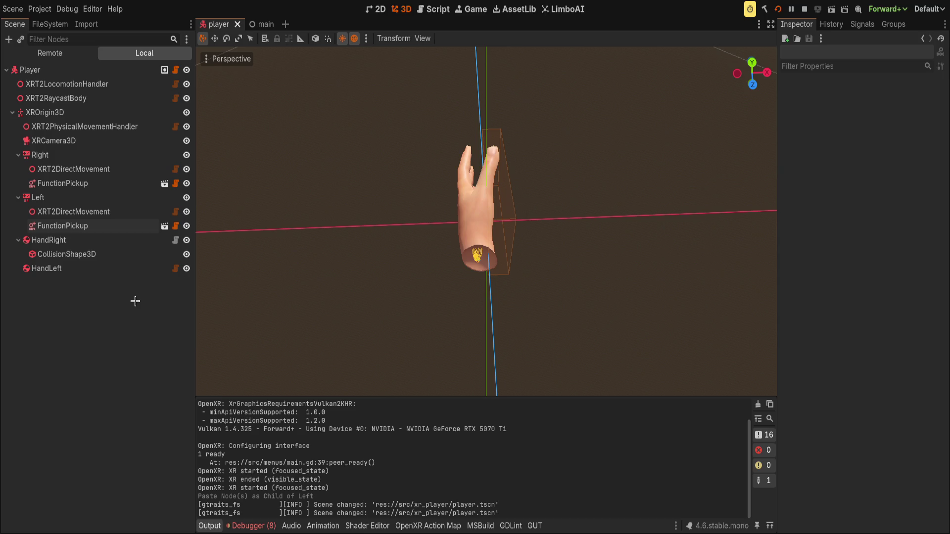
Relaunch the game with both FunctionPickup nodes, test the hands in VR, then stop it with F8.
left_click(777, 9)
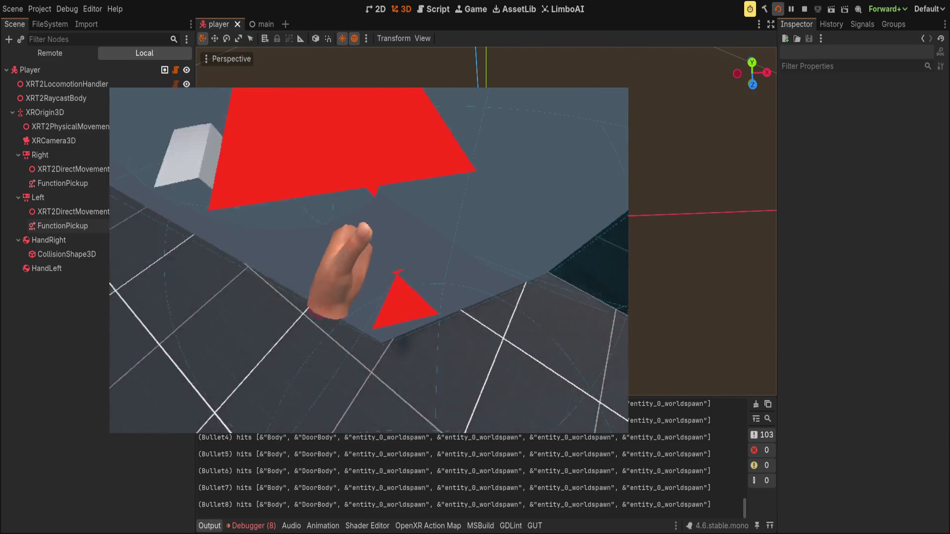
key("F8")
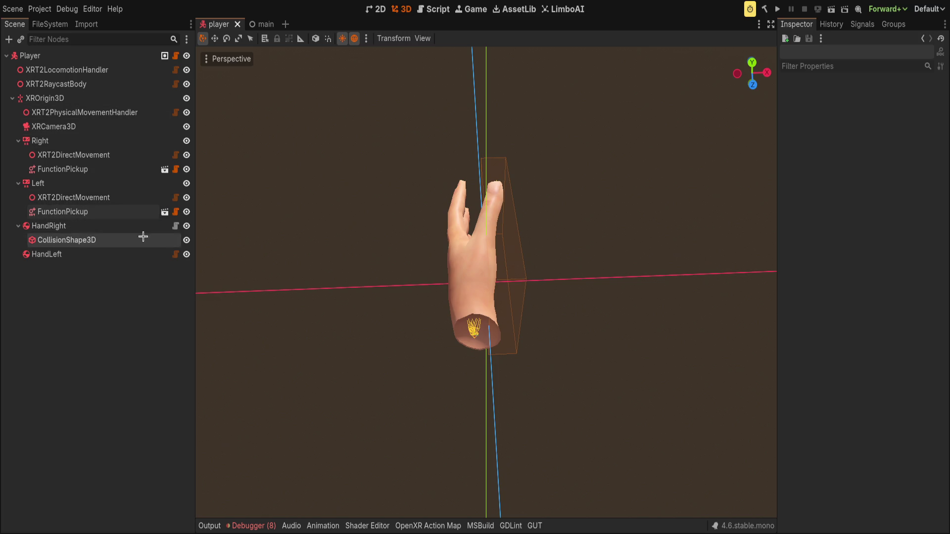
Open physics_hand.gd from HandRight's script icon in the Scene dock.
left_click(174, 226)
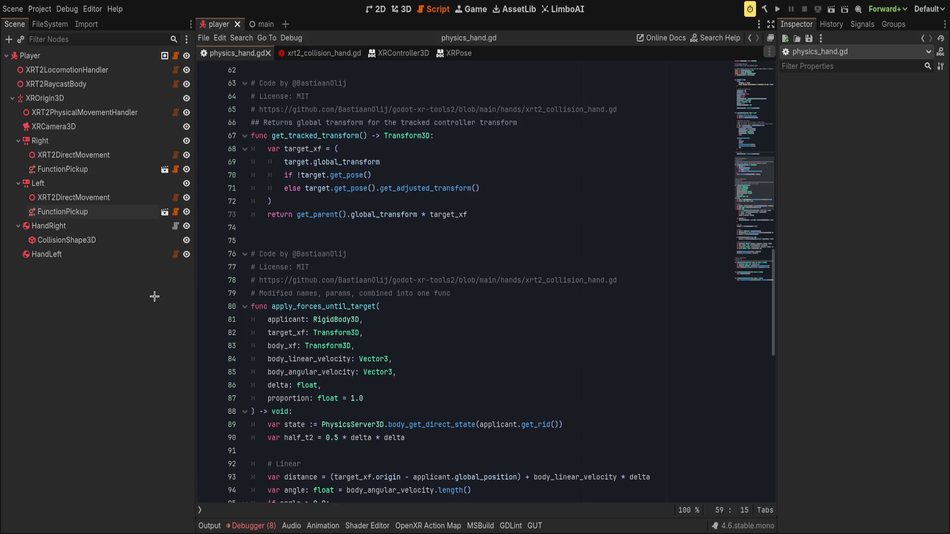
Review apply_forces_until_target's parameters, from applicant through the proportion default.
left_click(397, 292)
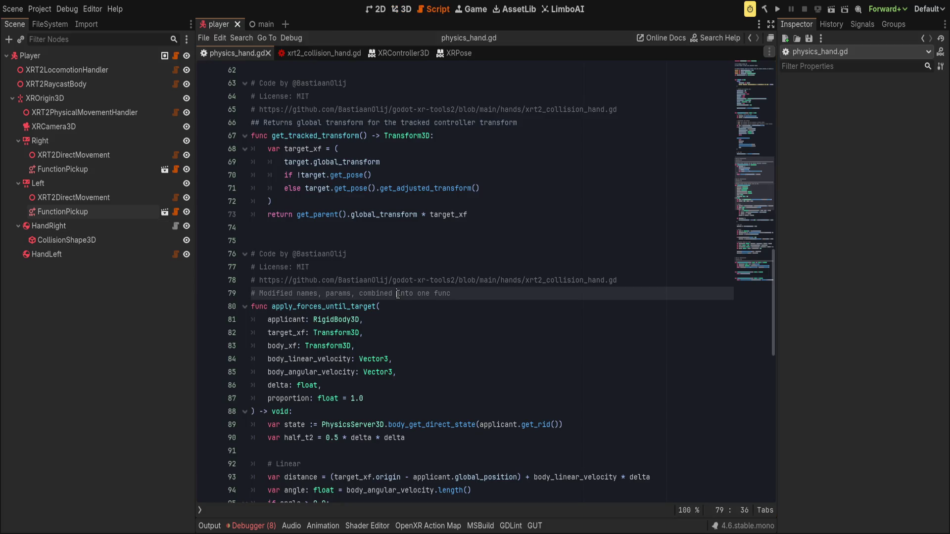
left_click(319, 307)
left_click(290, 320)
double_click(290, 332)
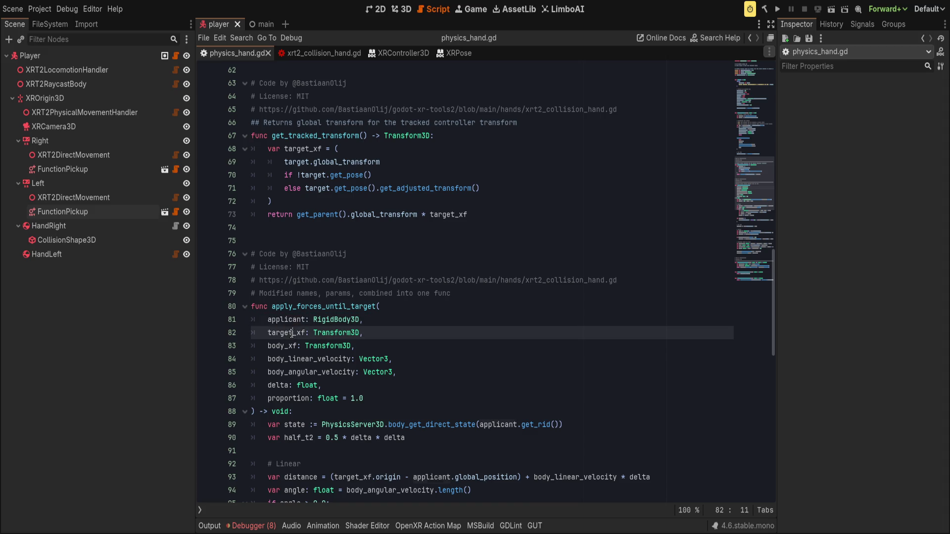
double_click(285, 346)
double_click(288, 358)
scroll(288, 357, "down", 2)
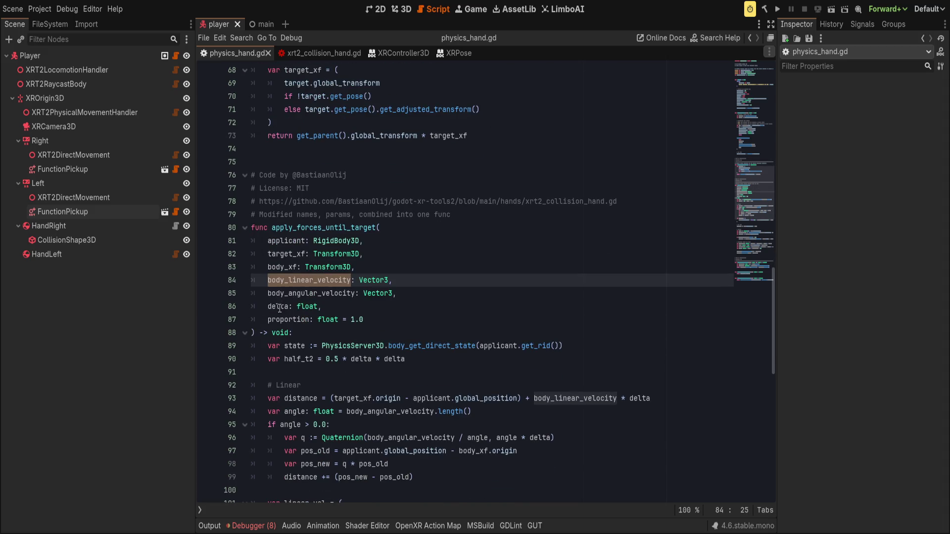
double_click(310, 294)
double_click(276, 311)
double_click(276, 320)
left_click(393, 320)
Scroll through the function body from its return type down to the apply_torque call.
scroll(367, 364, "down", 4)
scroll(367, 364, "down", 3)
scroll(367, 364, "up", 5)
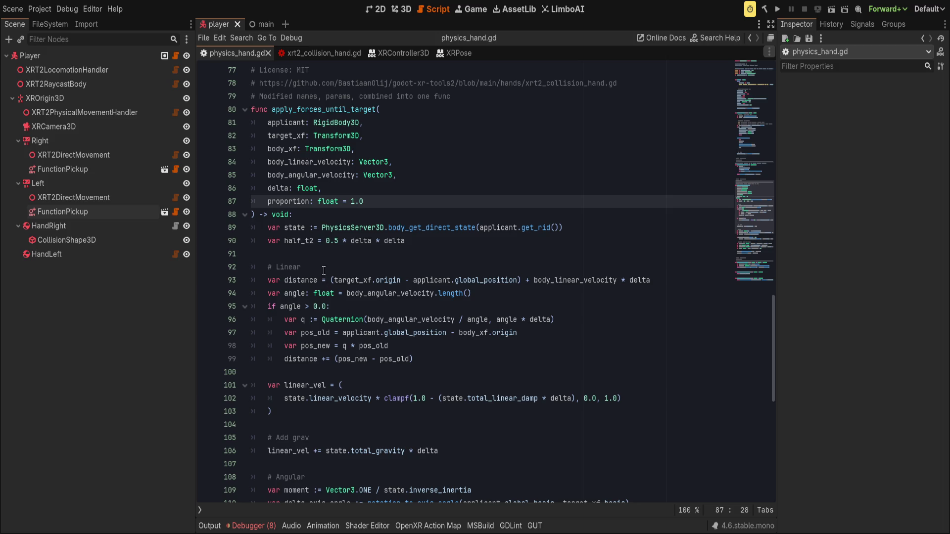
left_click(300, 211)
scroll(343, 356, "down", 5)
scroll(343, 357, "down", 1)
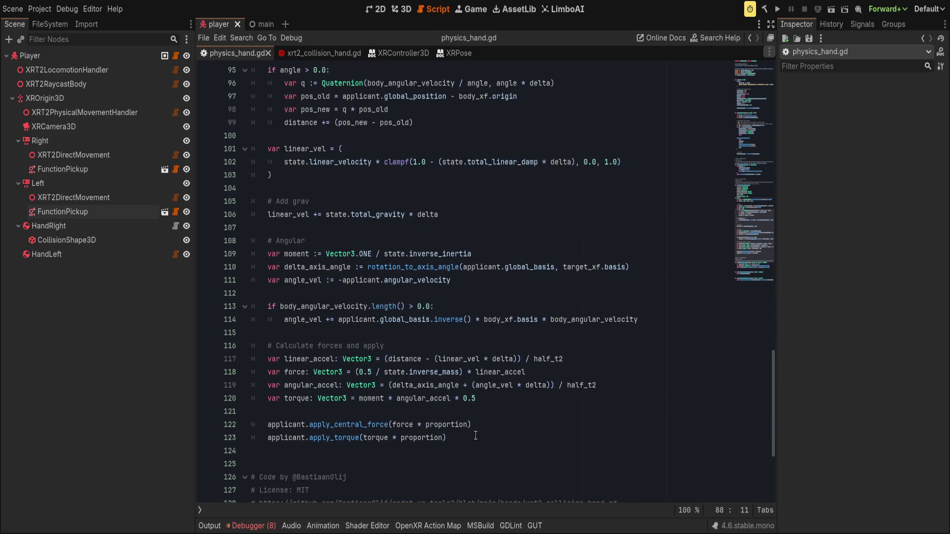
left_click(517, 434)
scroll(506, 417, "up", 1)
scroll(505, 417, "up", 2)
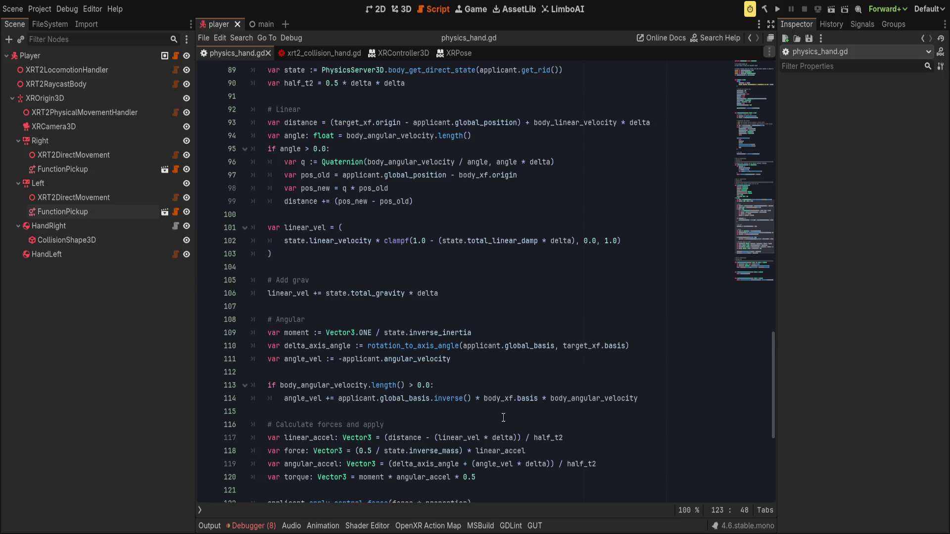
scroll(454, 436, "down", 2)
scroll(454, 449, "down", 1)
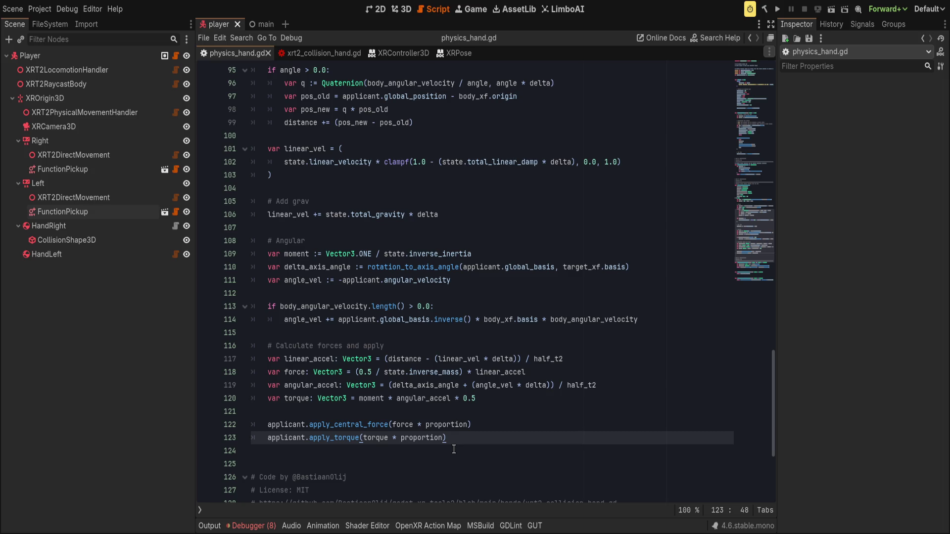
Inspect the force line and the linear acceleration expression on line 117.
left_click(298, 372)
double_click(298, 372)
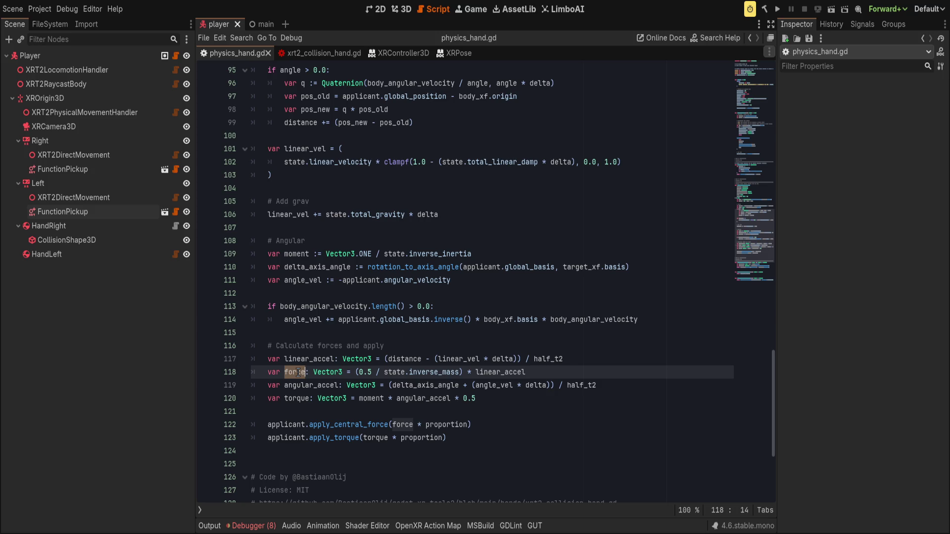
left_click_drag(384, 361, 635, 365)
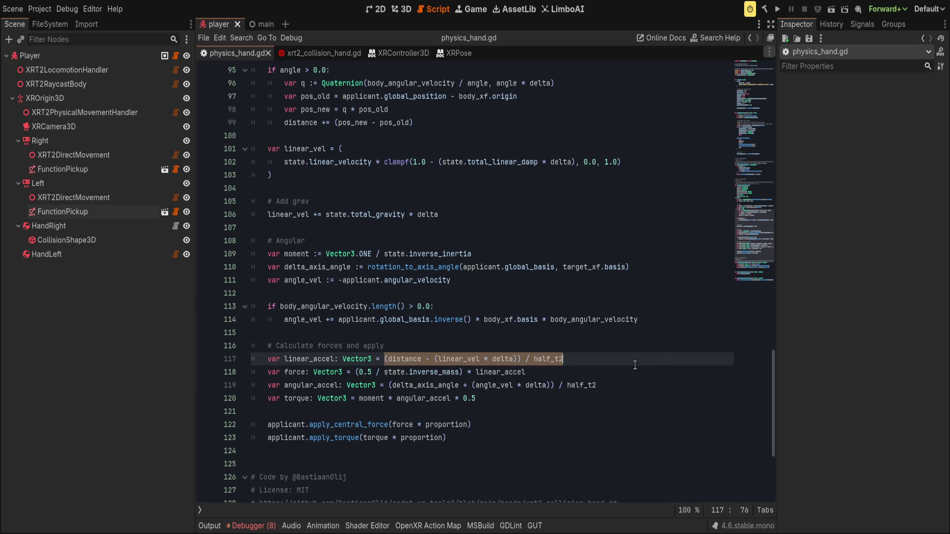
left_click(539, 372)
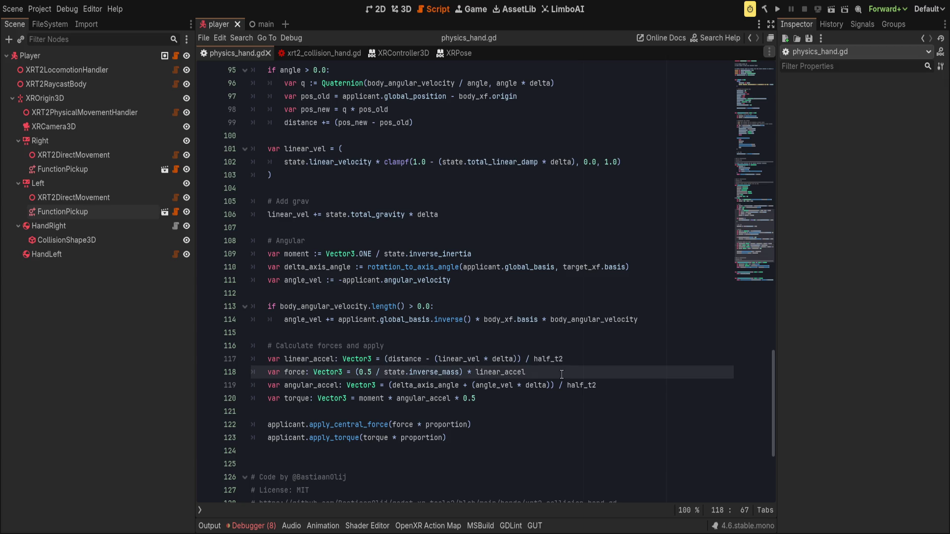
Move apply_central_force directly under the force line, remove the blank before apply_torque, and save.
key("Down")
key("Down")
key("Down")
key("Down")
key("Return")
key("shift+Up")
key("alt+Up")
key("alt+Up")
key("alt+Up")
key("Down")
key("Down")
key("Down")
key("Delete")
key("Up")
key("Up")
key("Up")
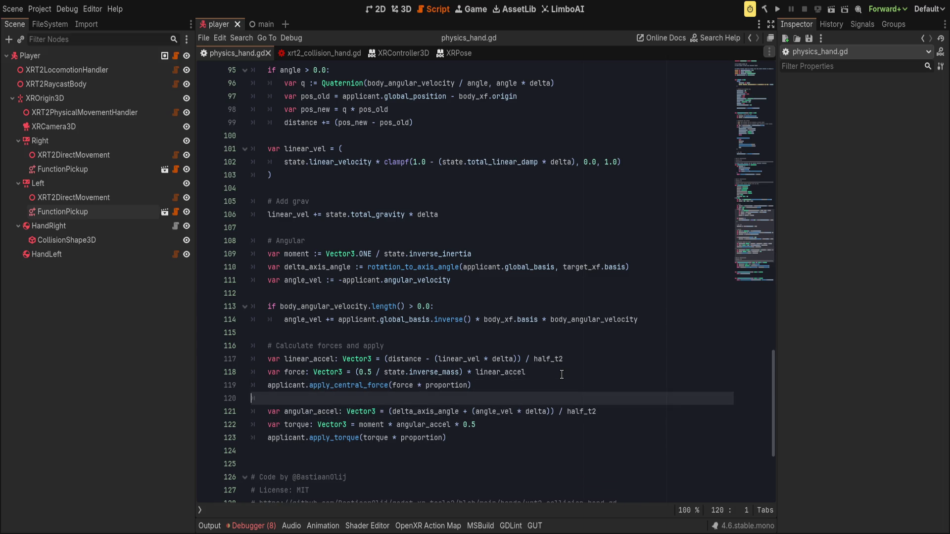
key("Down")
key("Down")
key("Down")
key("Down")
key("Up")
key("Up")
key("Down")
key("Down")
key("ctrl+s")
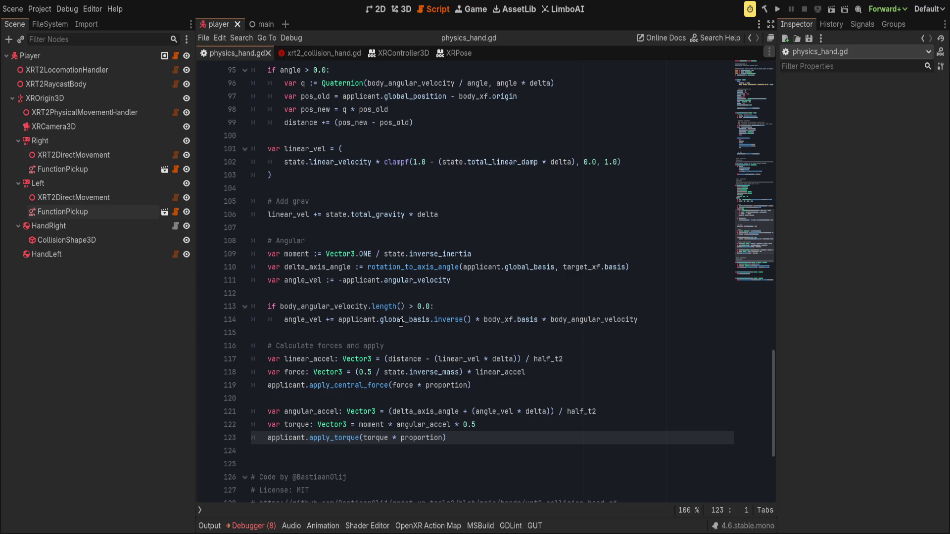
left_click(460, 330)
scroll(396, 324, "up", 2)
left_click(397, 320)
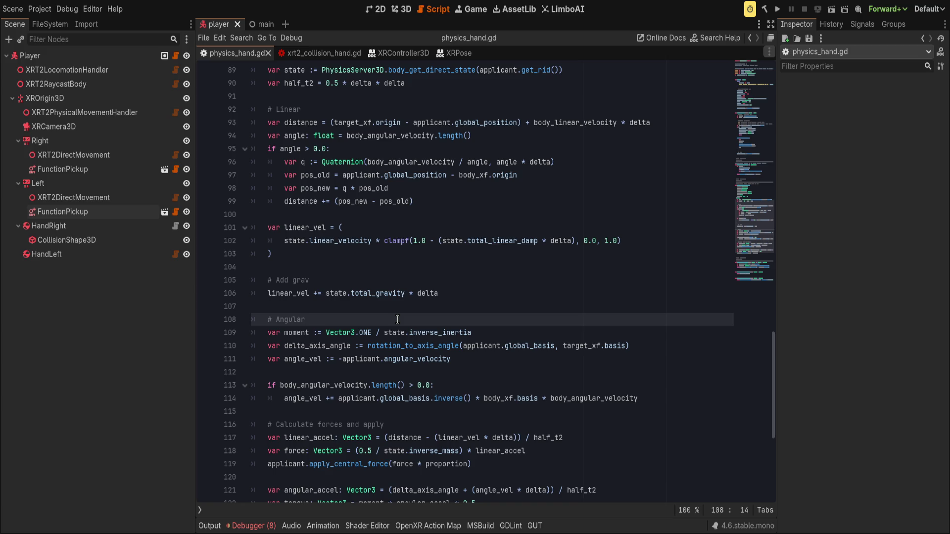
scroll(397, 319, "up", 2)
scroll(397, 319, "up", 1)
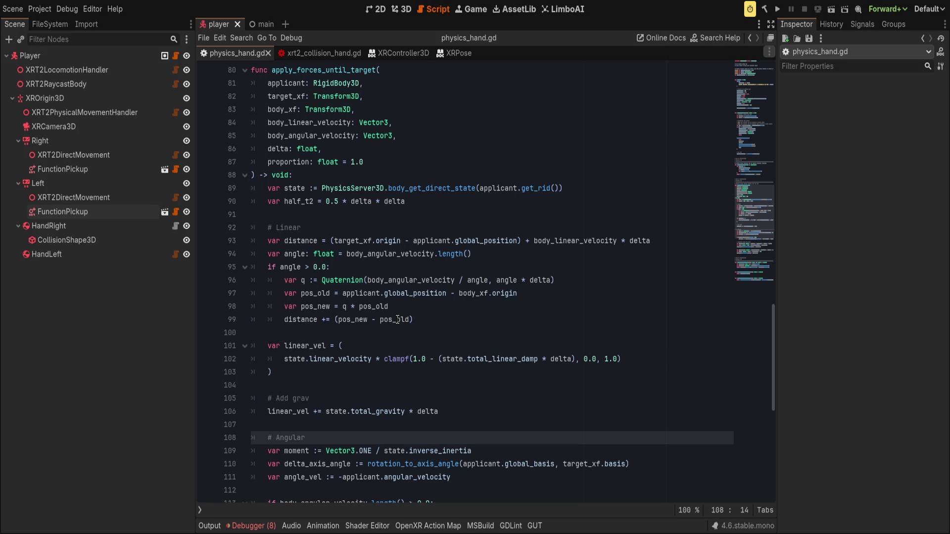
scroll(397, 320, "down", 1)
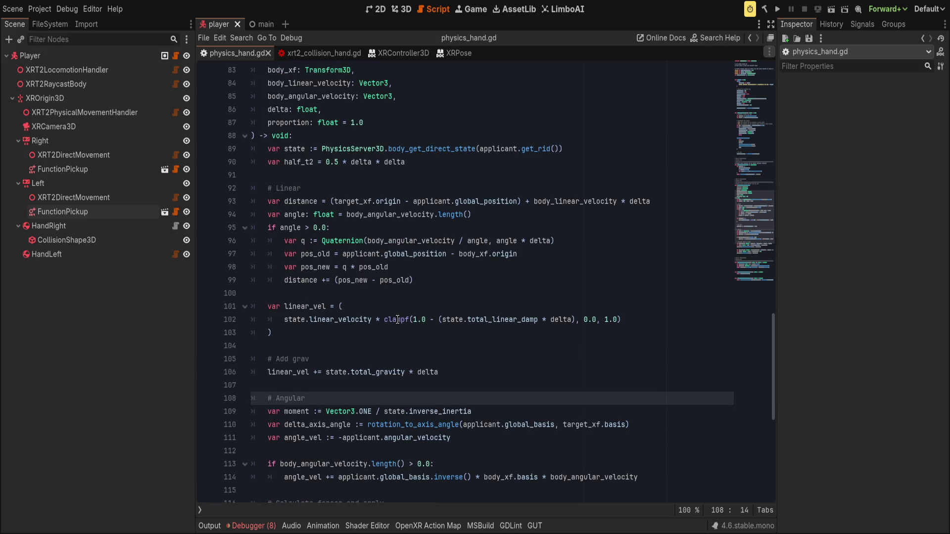
scroll(395, 320, "down", 1)
scroll(395, 323, "down", 5)
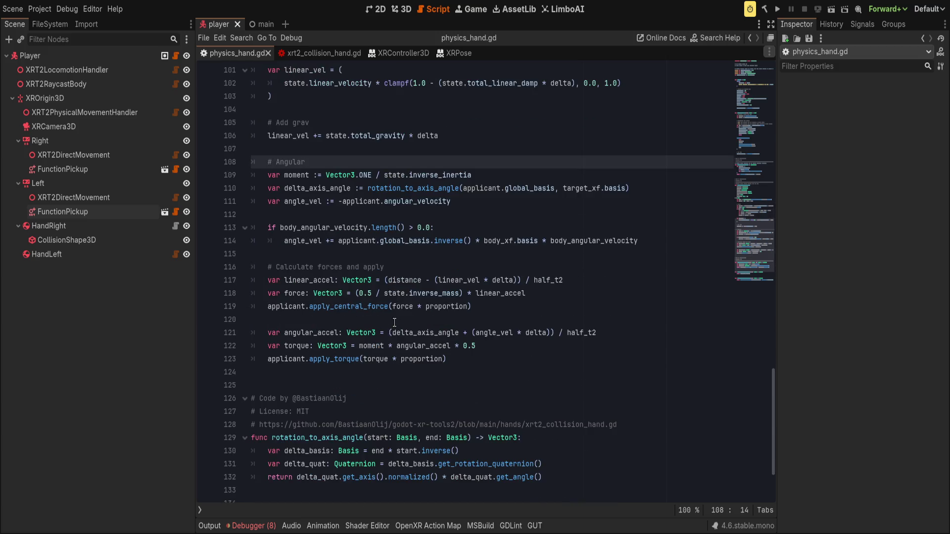
left_click(387, 377)
scroll(391, 374, "down", 2)
scroll(391, 374, "up", 11)
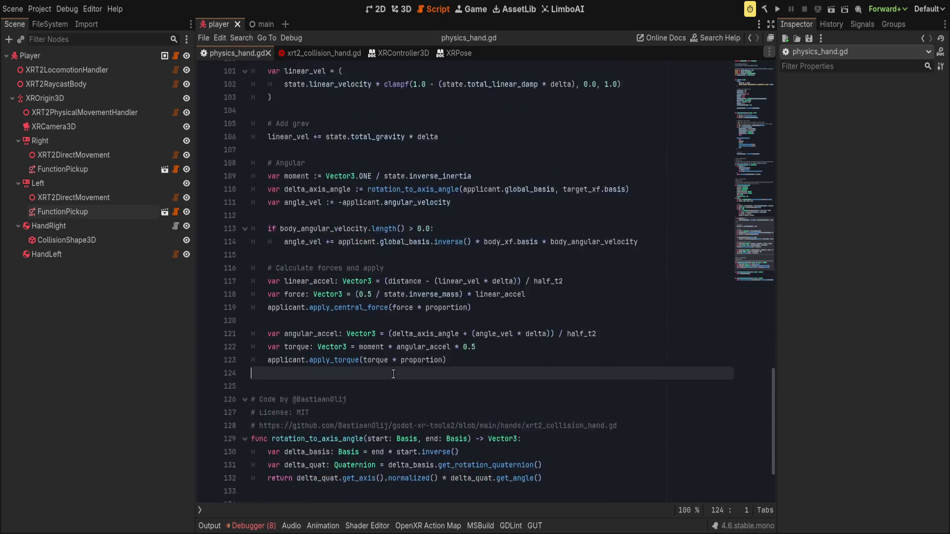
left_click(429, 219)
key("ctrl+s")
scroll(445, 267, "up", 8)
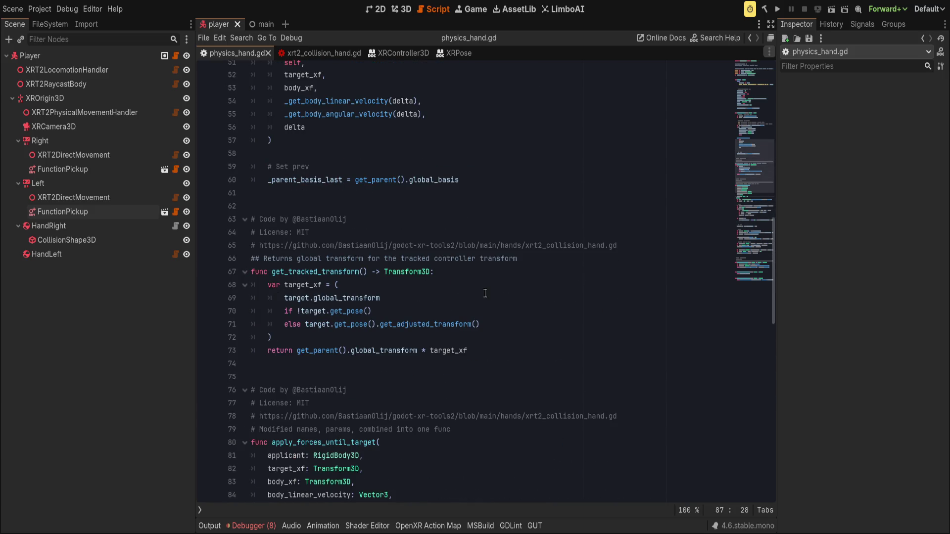
left_click(374, 442)
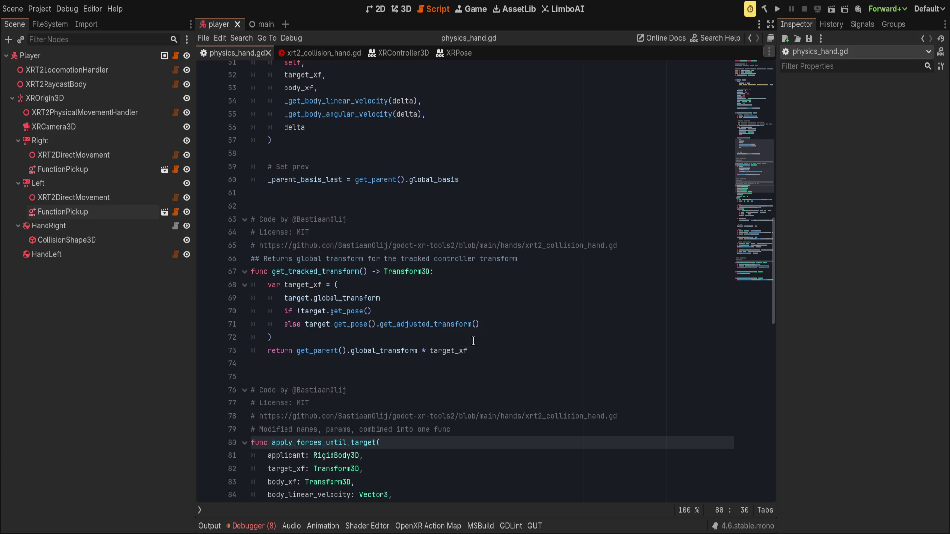
scroll(473, 341, "up", 8)
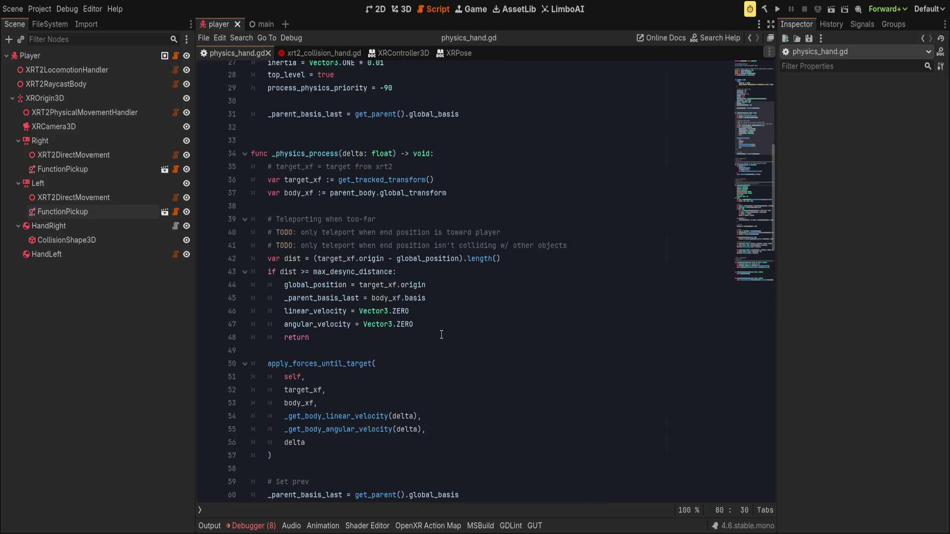
scroll(441, 335, "up", 9)
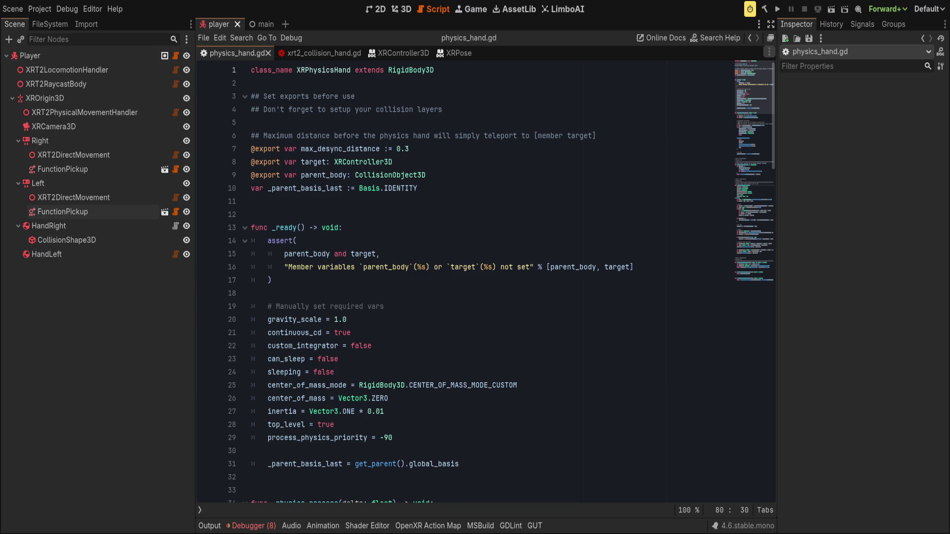
left_click(607, 198)
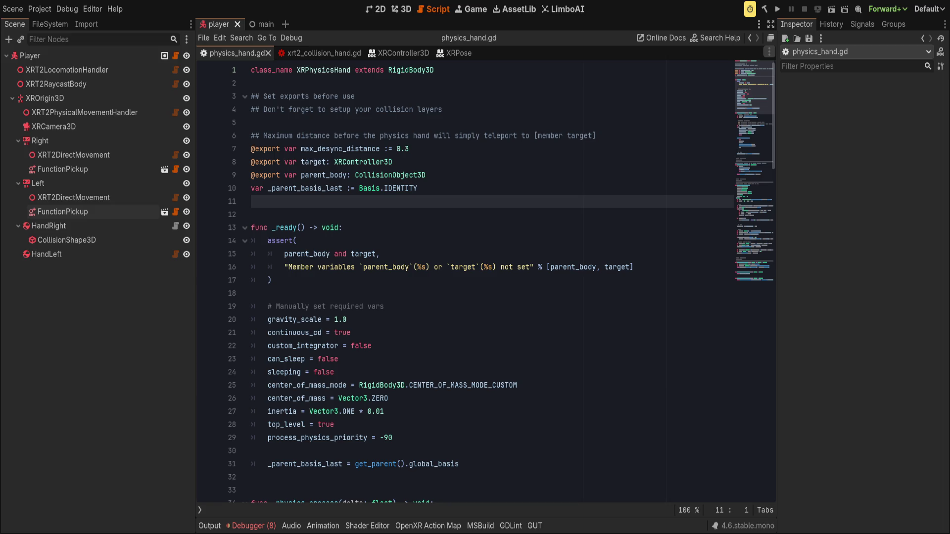
Review the parent_body/target asserts, required physics settings and parent-basis line in physics_hand.gd.
left_click(631, 255)
left_click(597, 267)
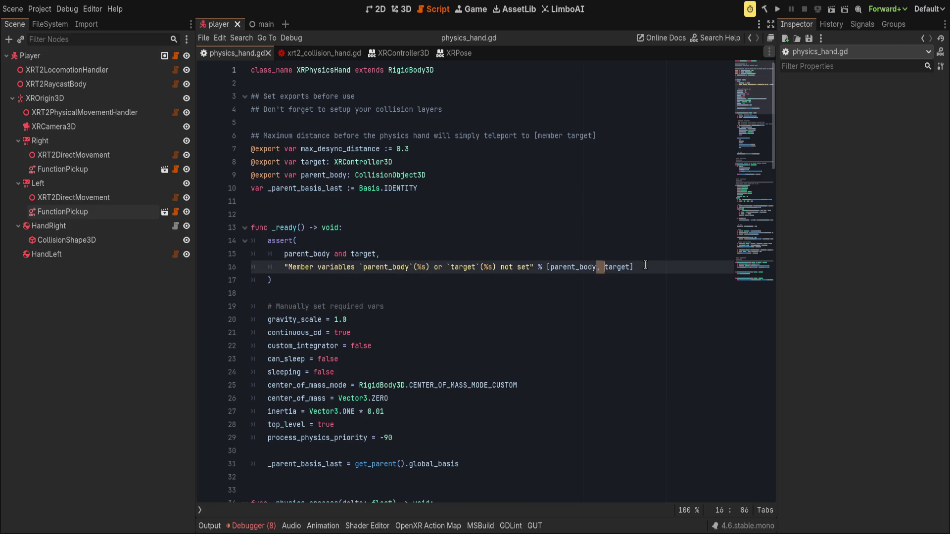
left_click(604, 306)
left_click(591, 324)
left_click(586, 348)
scroll(577, 351, "down", 3)
left_click(575, 350)
scroll(575, 351, "down", 3)
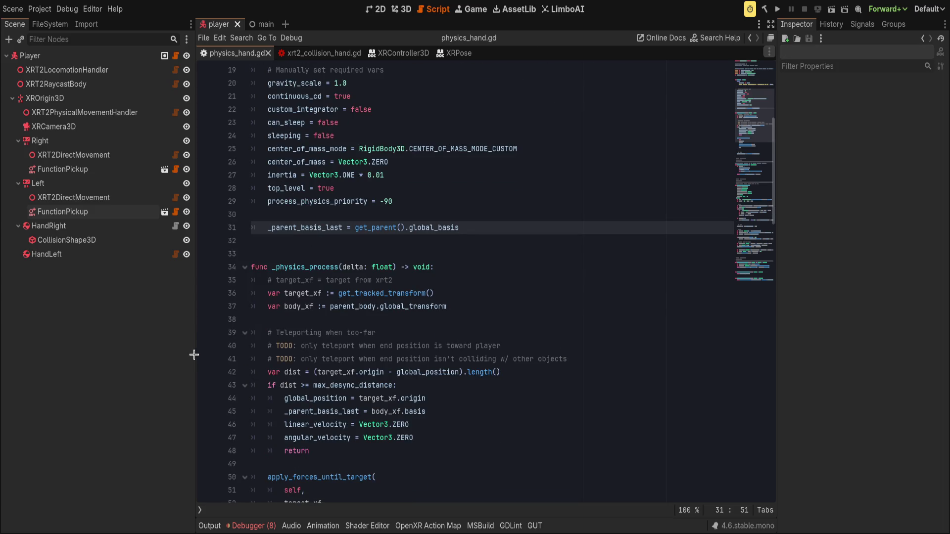
Narrow the Scene dock, widen the code editor, and read the tracked transform and teleport TODOs.
left_click_drag(192, 354, 155, 369)
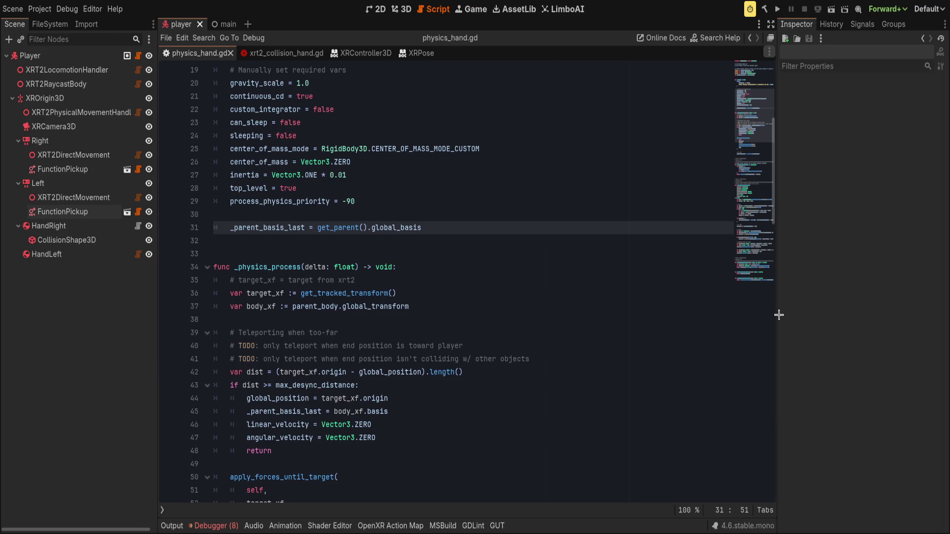
left_click_drag(777, 317, 822, 319)
left_click(555, 288)
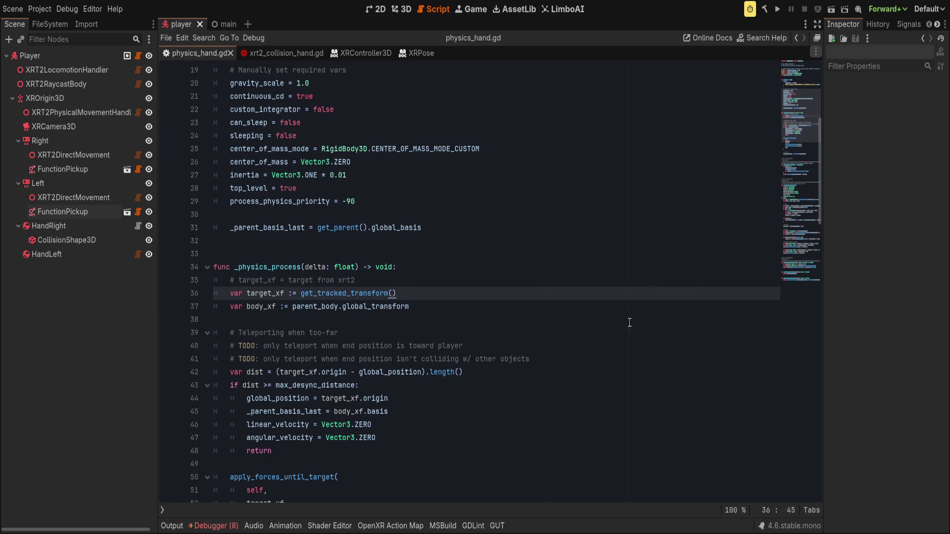
left_click(574, 346)
left_click(579, 358)
scroll(546, 365, "up", 3)
scroll(538, 367, "down", 3)
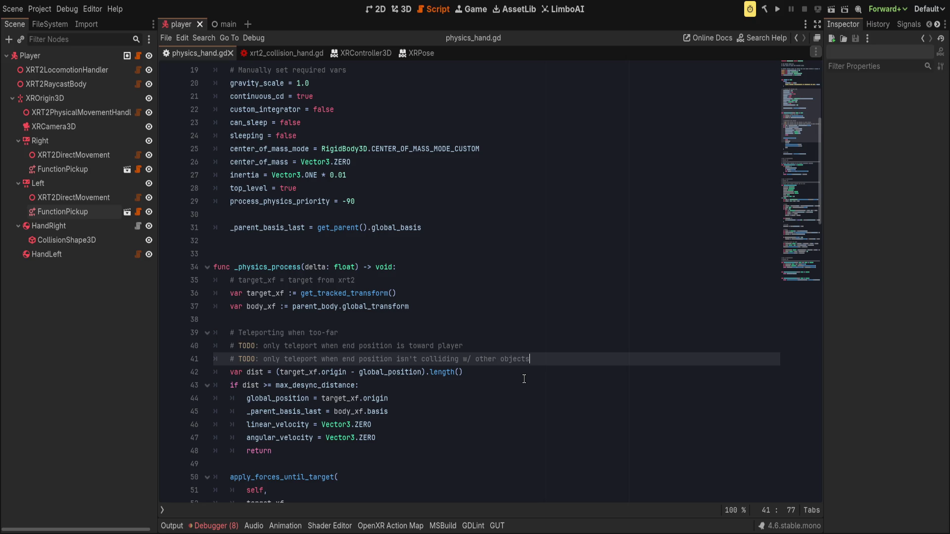
scroll(505, 375, "down", 4)
Inspect the apply_forces_until_target call arguments, then select the existing HandLeft node.
left_click(505, 372)
left_click(528, 361)
left_click(514, 385)
left_click(470, 402)
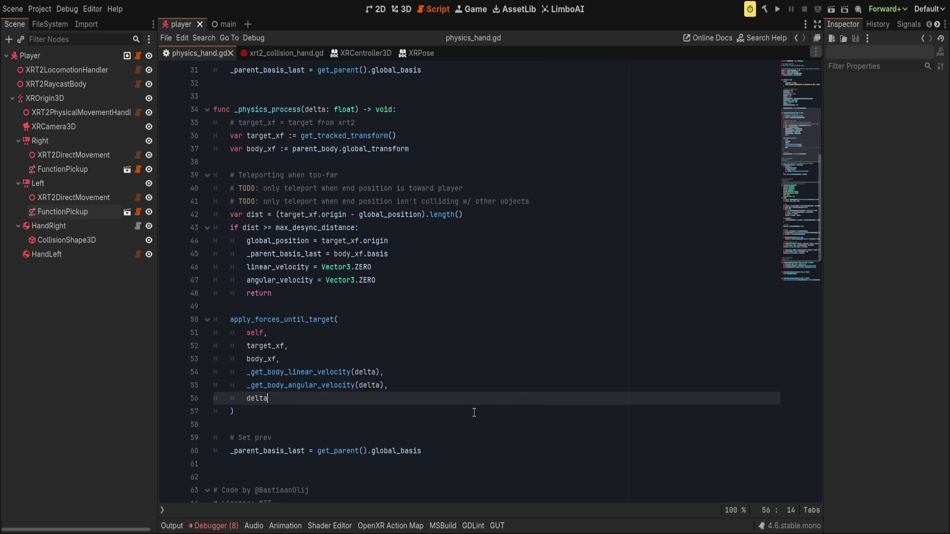
left_click(500, 380)
key("Up")
key("Up")
key("Up")
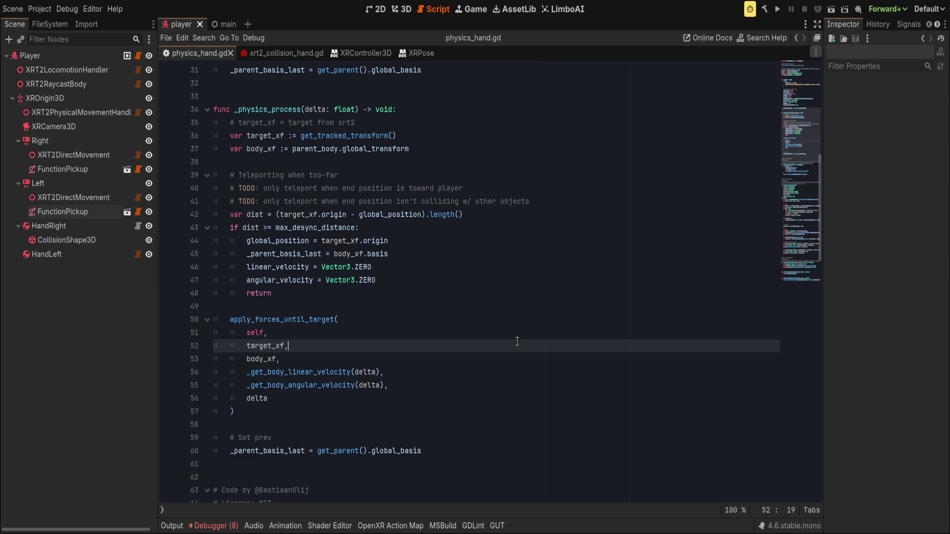
left_click(523, 319)
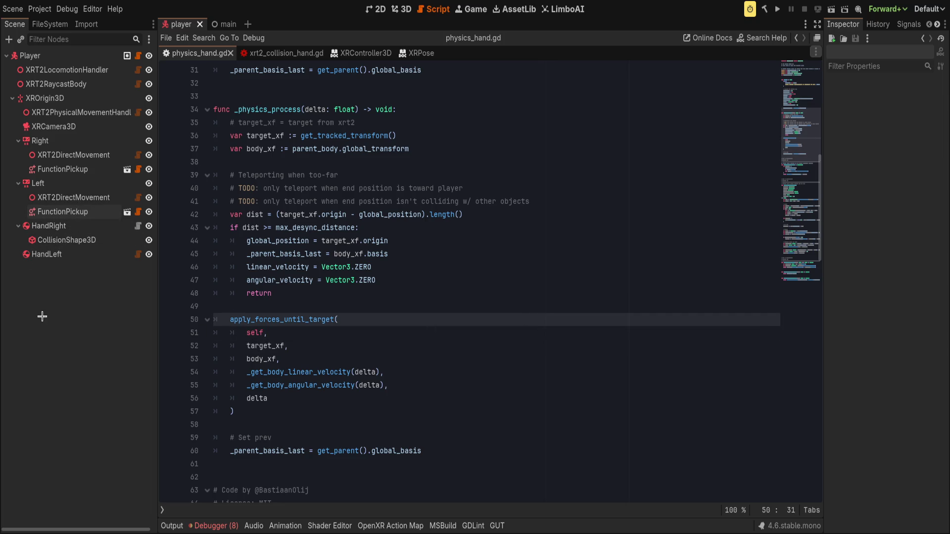
left_click(70, 256)
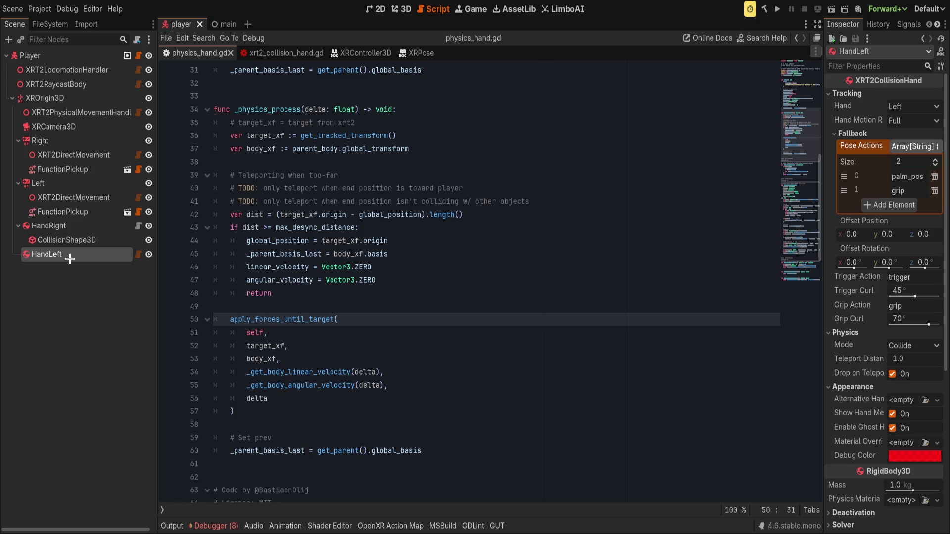
Delete the old HandLeft and add a new XRPhysicsHand node under Player from physics_hand.gd.
key("Delete")
left_click(51, 56)
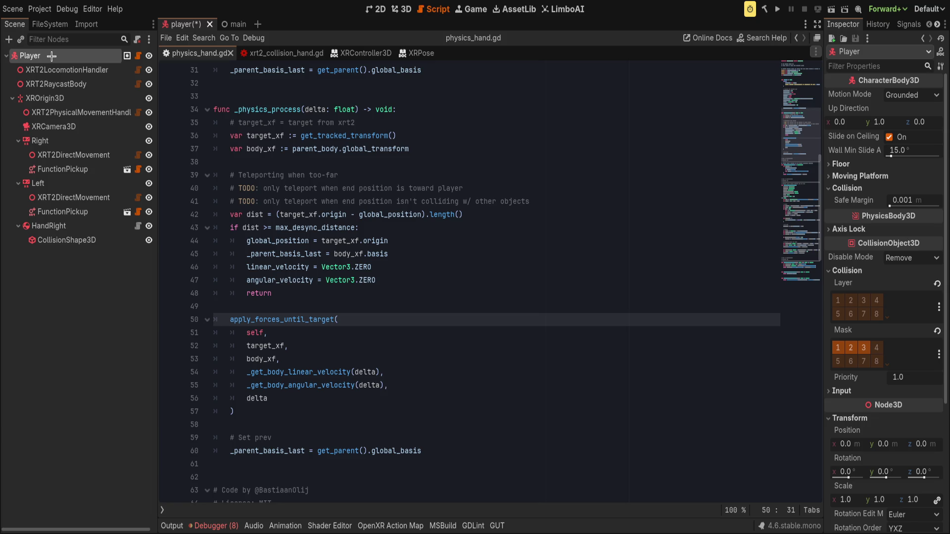
left_click_drag(51, 56, 51, 55)
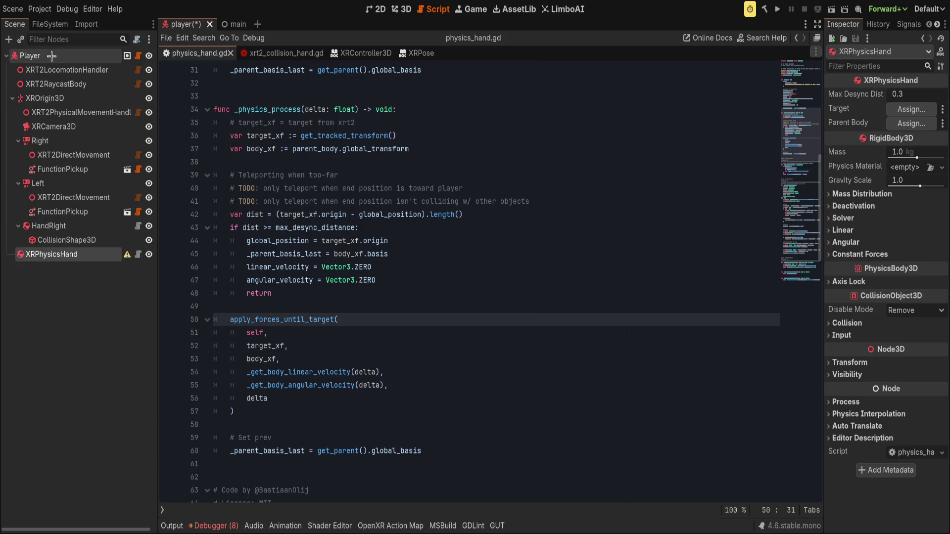
Rename the new node HandLeft and paste a CollisionShape3D under it.
key("F2")
type("HandLeft")
key("Return")
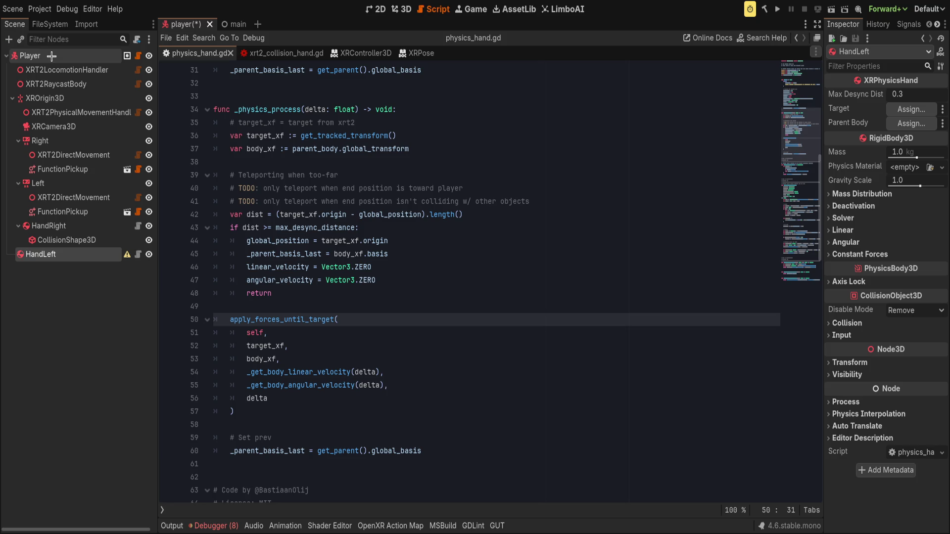
key("ctrl+v")
left_click(84, 293)
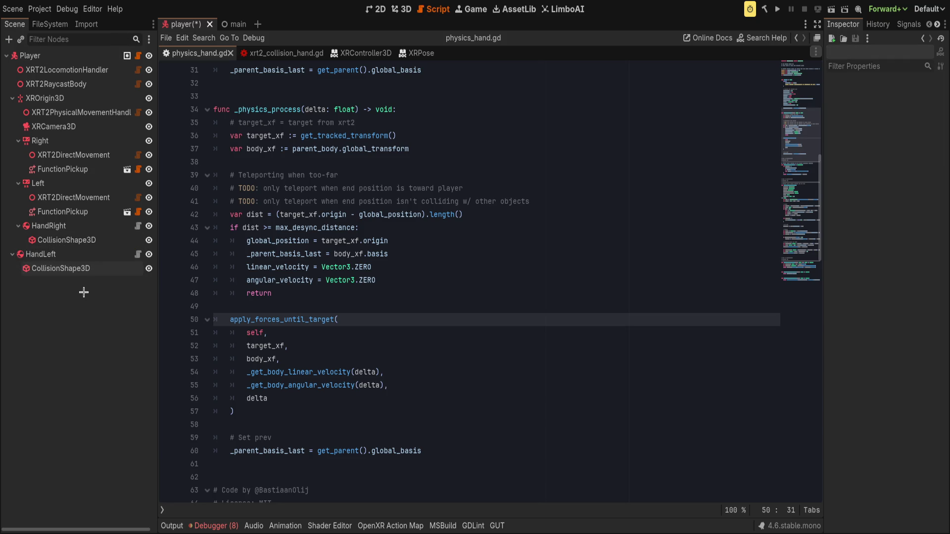
key("ctrl+F2")
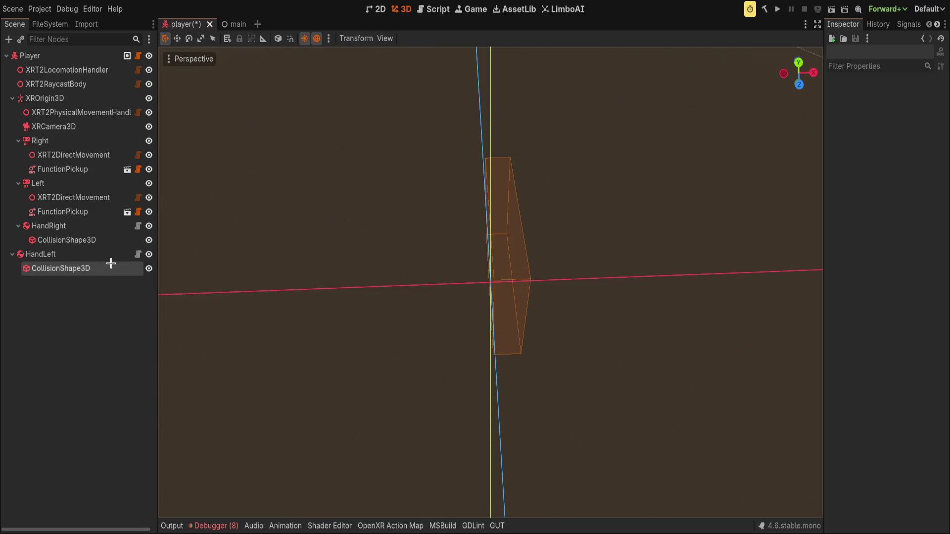
Mirror HandLeft's CollisionShape3D position x to -0.016, matching HandRight's shape.
left_click(124, 240)
left_click(843, 166)
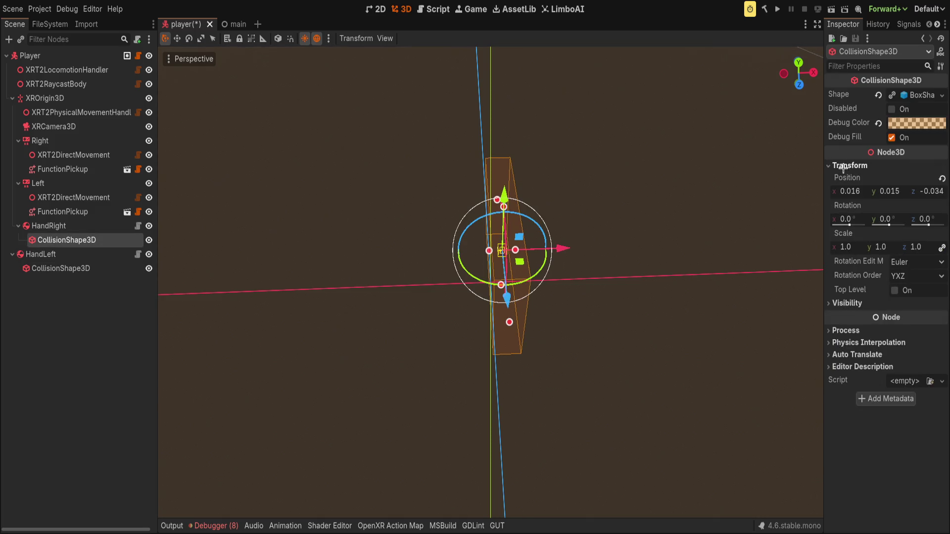
left_click(92, 269)
left_click(848, 165)
left_click(850, 190)
type("-")
key("Return")
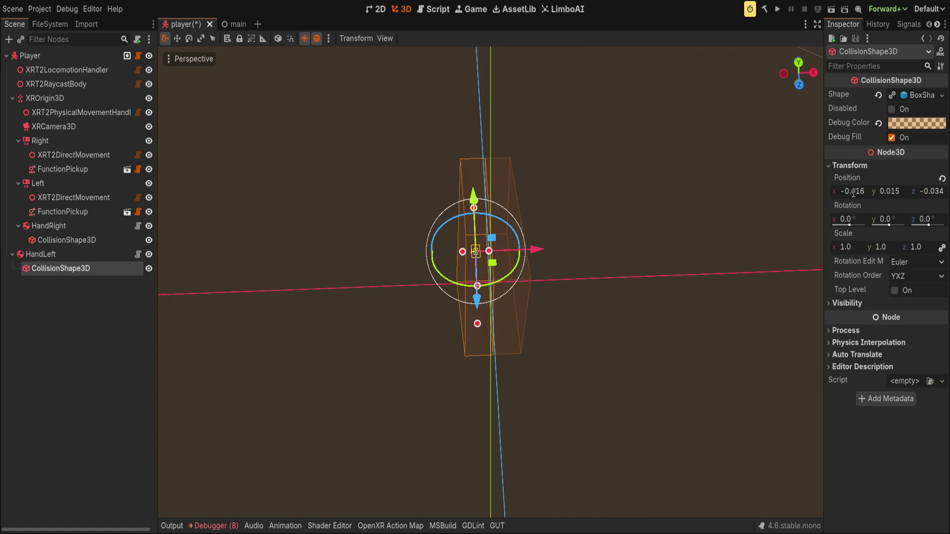
left_click(243, 250)
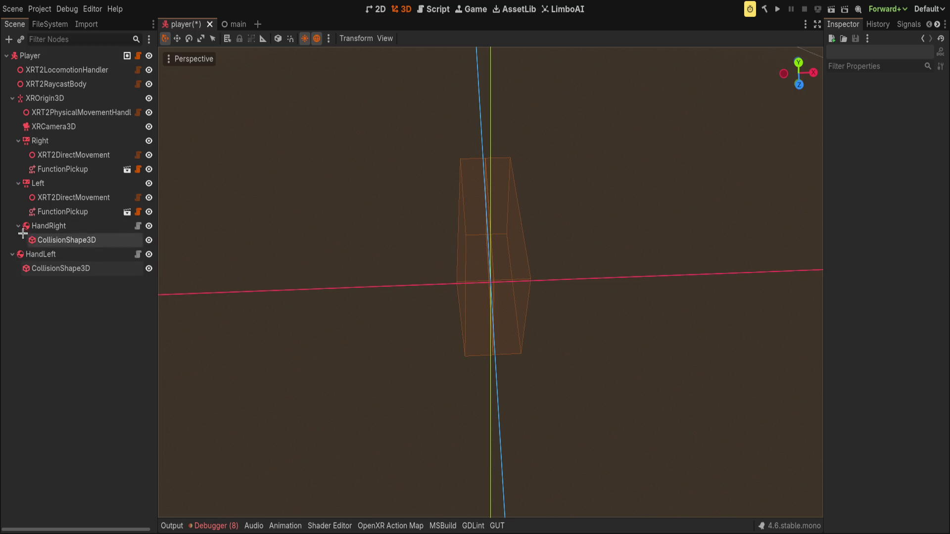
Move HandLeft under XROrigin3D and set its target to the Left controller.
left_click_drag(20, 254, 27, 98)
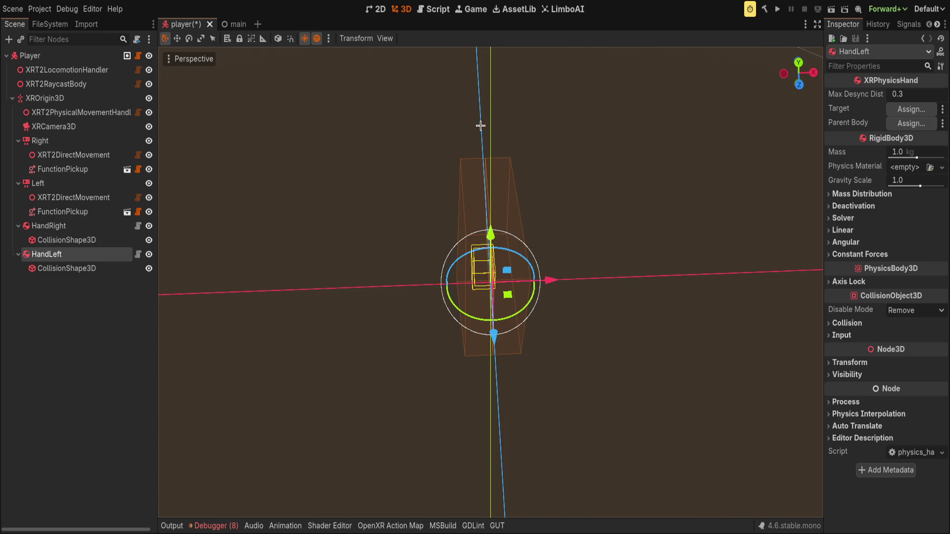
left_click(911, 109)
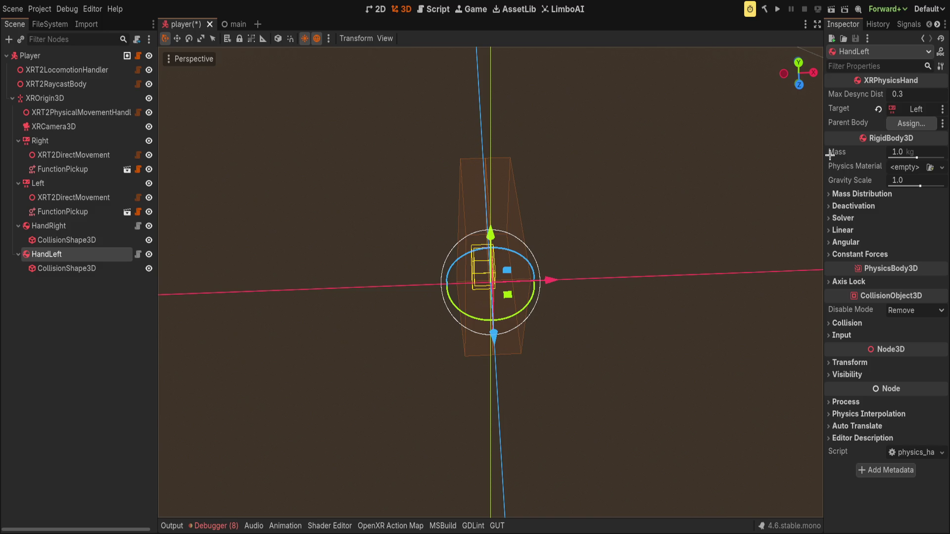
left_click(399, 240)
left_click_drag(399, 240, 249, 248)
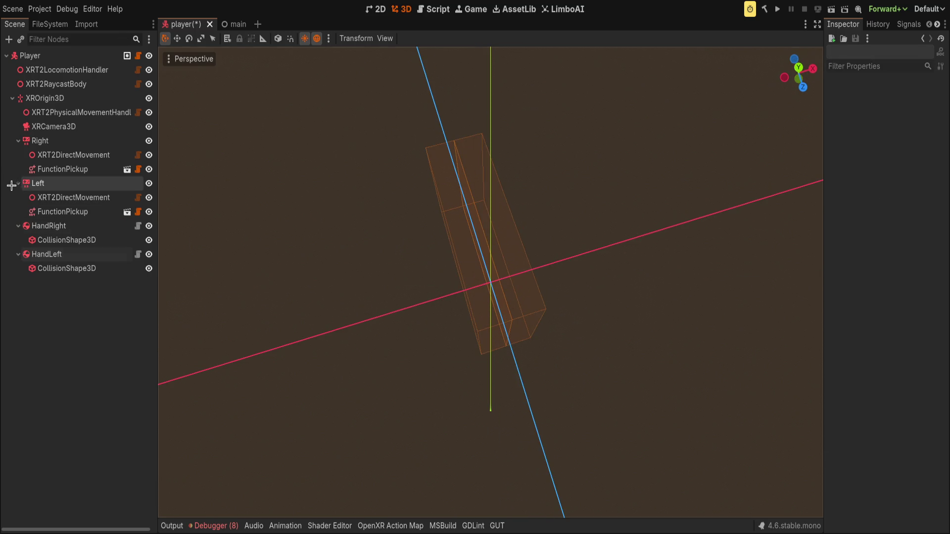
Collapse the controller and hand branches and multi-select HandRight and HandLeft.
left_click(19, 183)
left_click(19, 140)
left_click(18, 169)
left_click(18, 183)
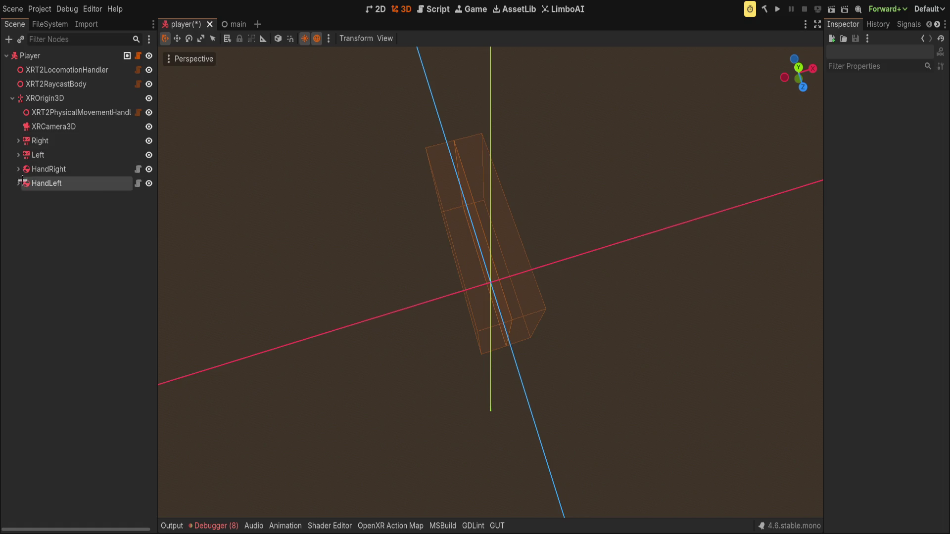
left_click(46, 183)
left_click(48, 169, "shift")
Enable collision layer 8 and disable layer 2 on both hands, then save the player scene.
left_click(847, 324)
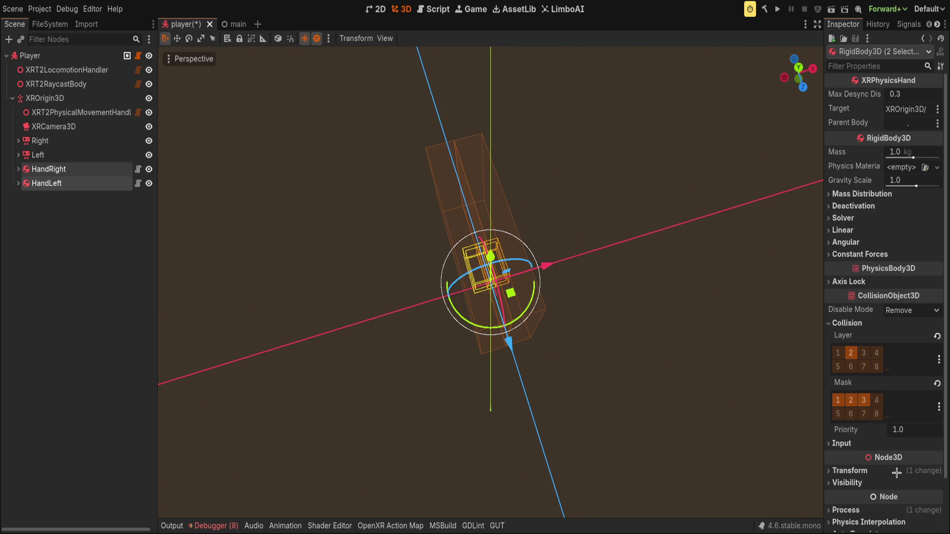
left_click(876, 366)
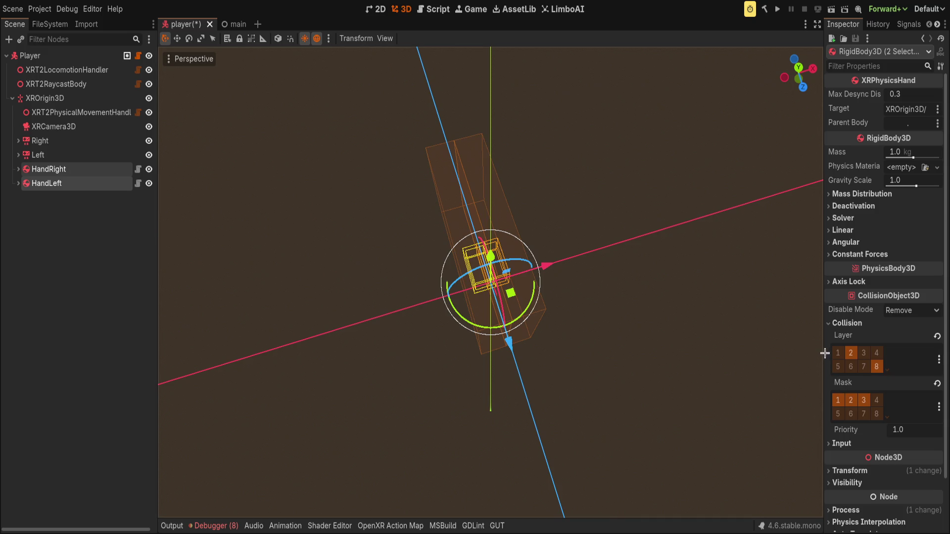
mouse_move(823, 345)
left_mouse_down()
mouse_move(693, 347)
mouse_move(701, 347)
left_mouse_up()
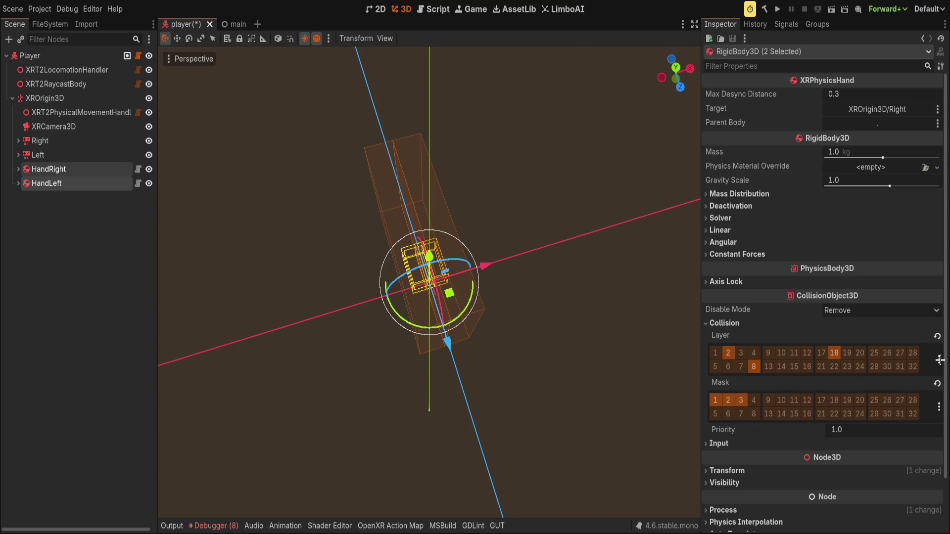
left_click(728, 353)
key("ctrl+s")
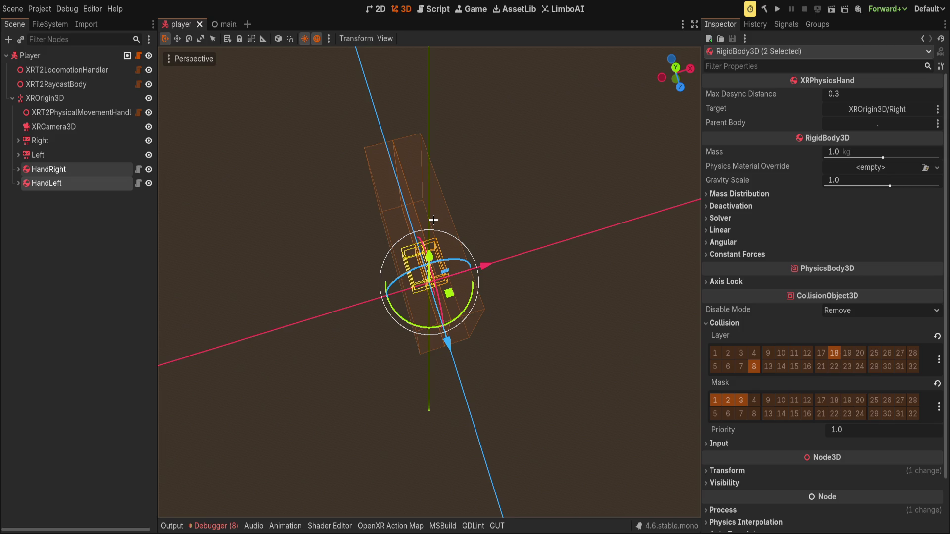
left_click(76, 58)
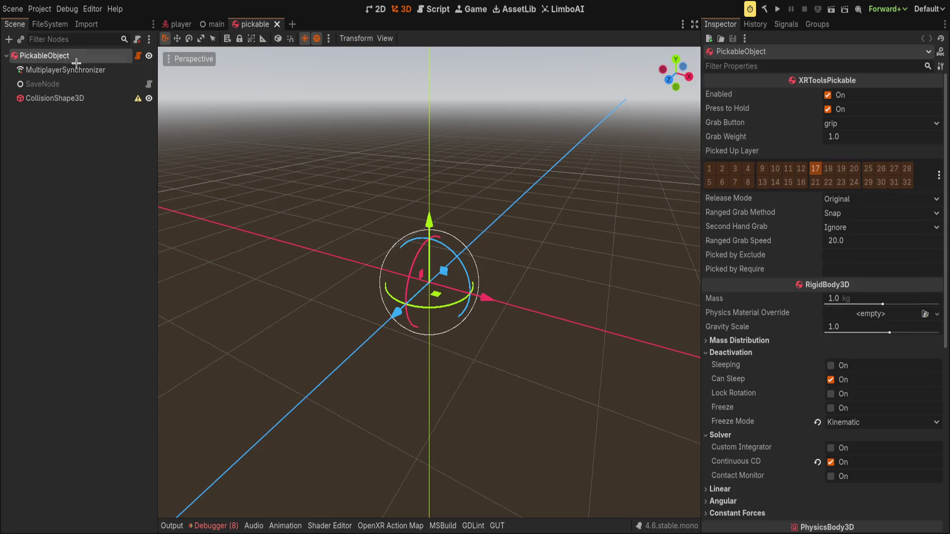
Check PickableObject's collision layer and mask, then close the main and pickable scene tabs.
scroll(713, 317, "down", 5)
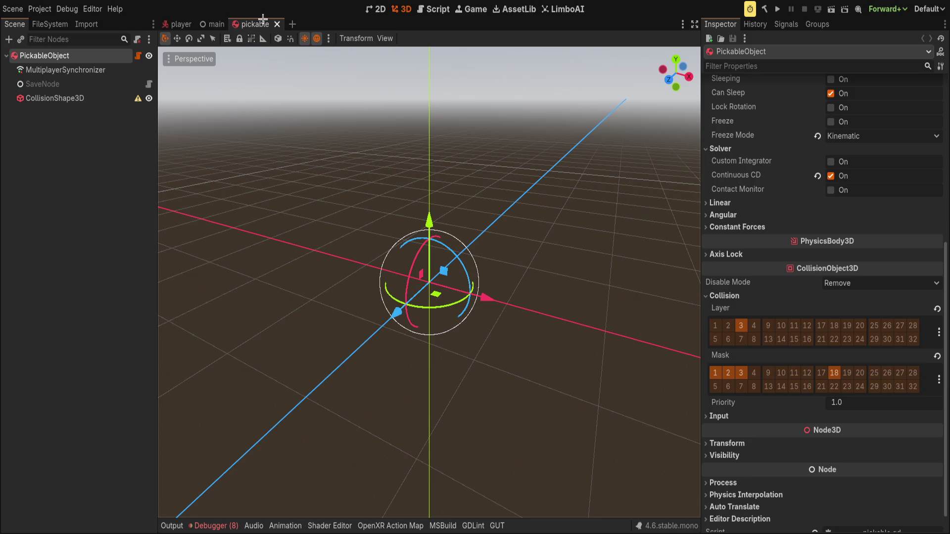
left_click_drag(260, 25, 208, 24)
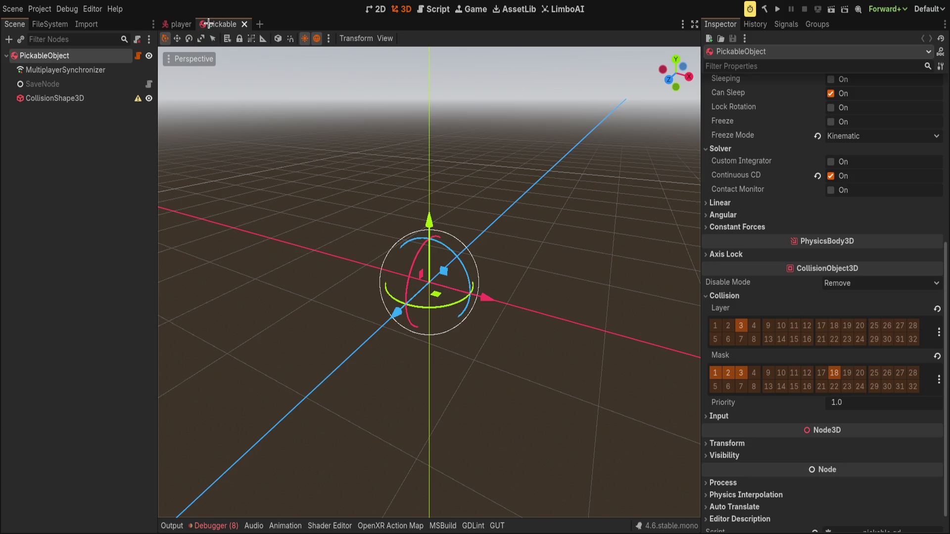
middle_click(209, 24)
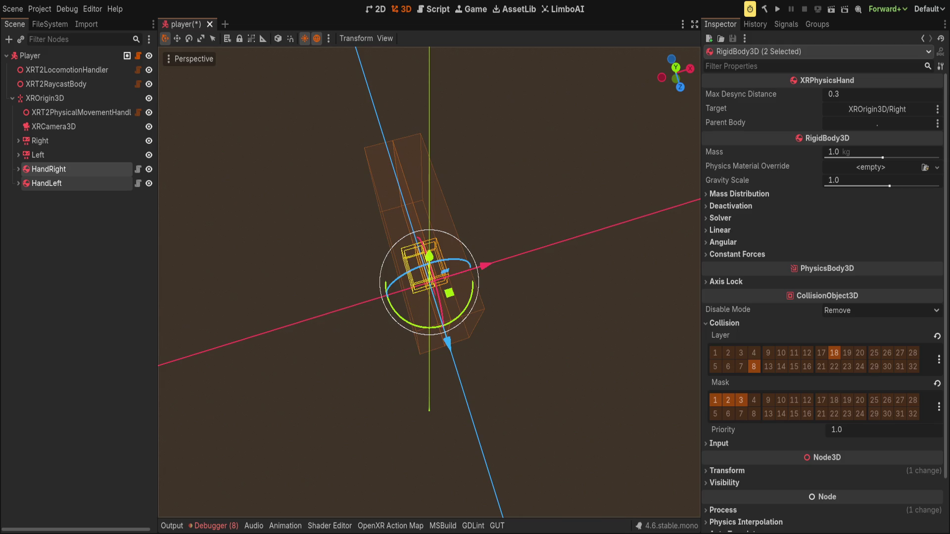
left_click(524, 235)
key("ctrl+s")
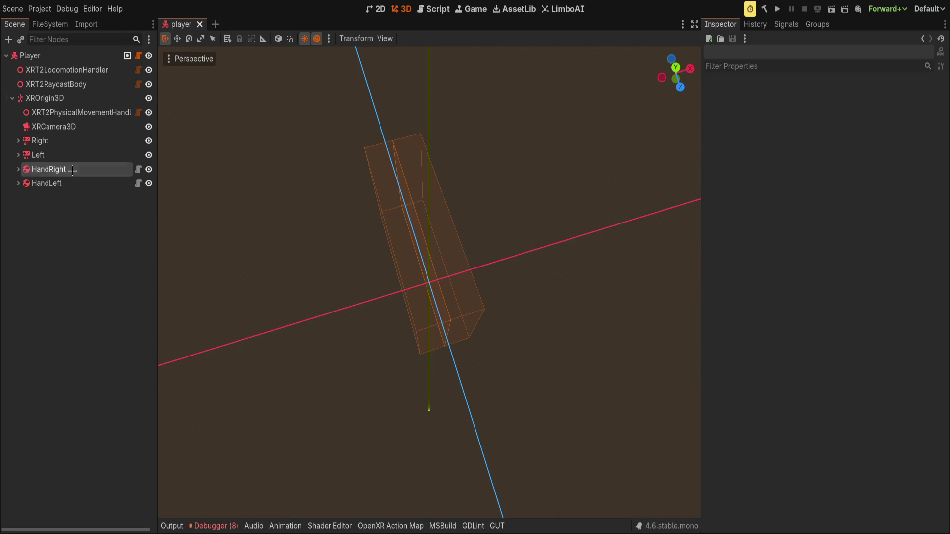
left_click(72, 170)
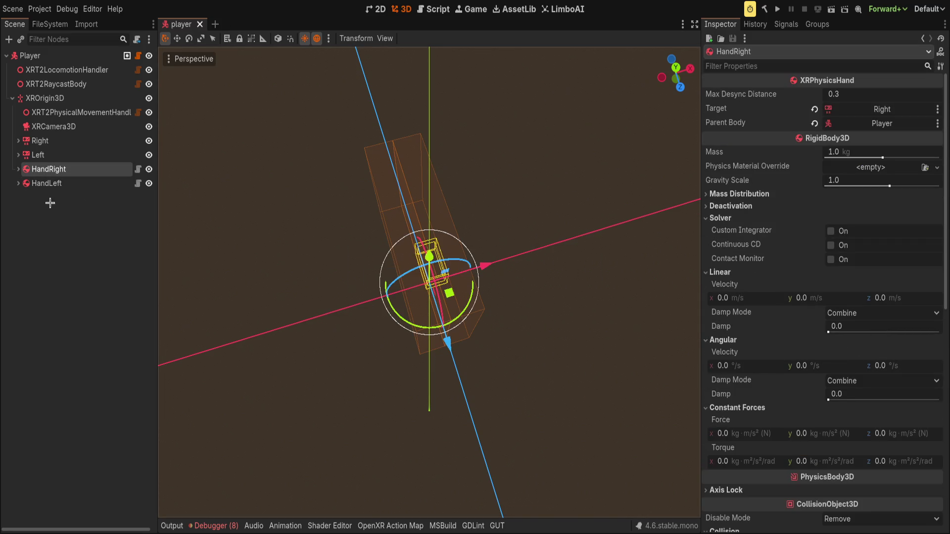
left_click(65, 183)
left_click(110, 171)
left_click(99, 184)
left_click(120, 247)
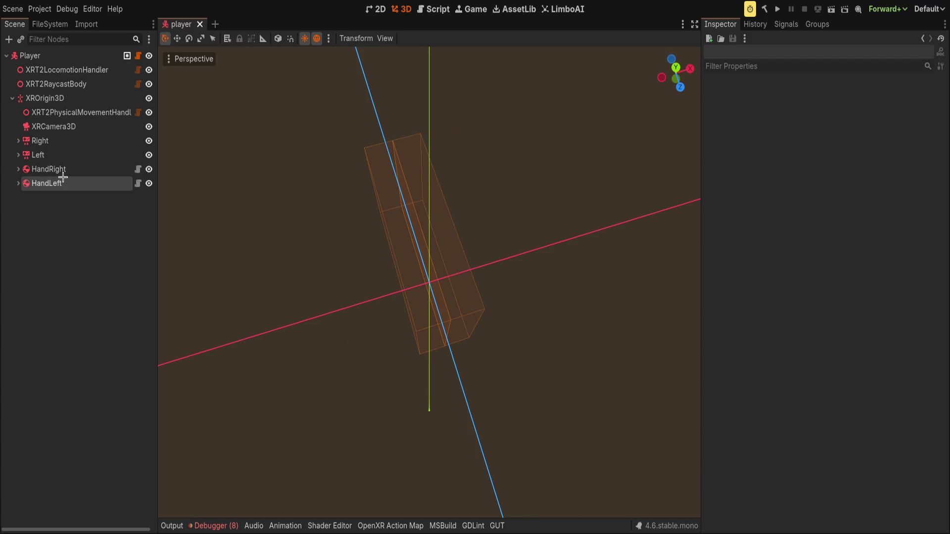
left_click(44, 56)
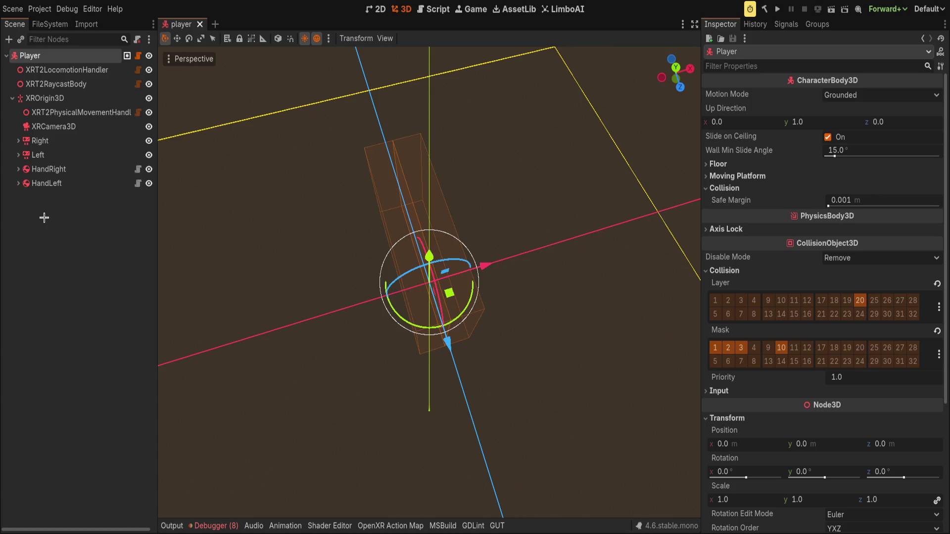
left_click(44, 218)
left_click(213, 38)
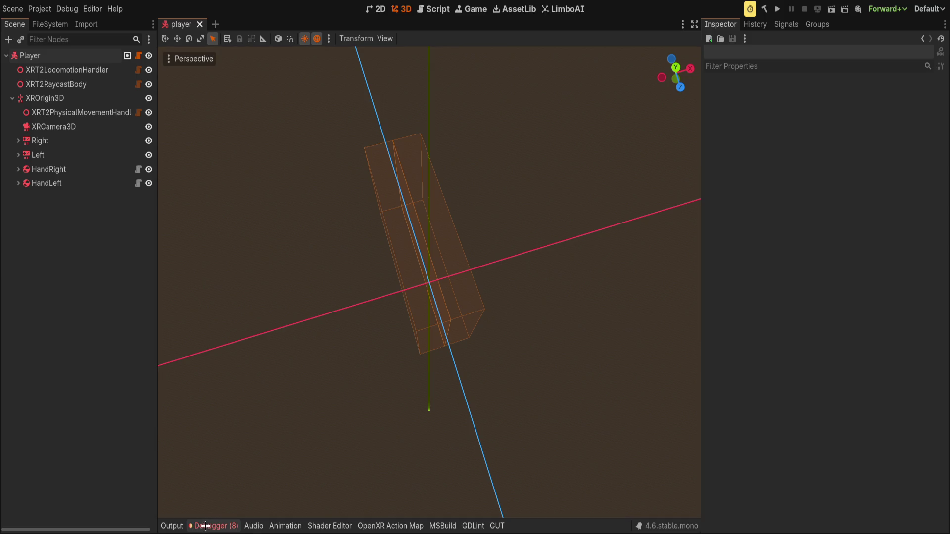
Clear the error list in the Debugger panel and close the bottom panel.
left_click(170, 525)
left_click(215, 526)
scroll(452, 452, "down", 1)
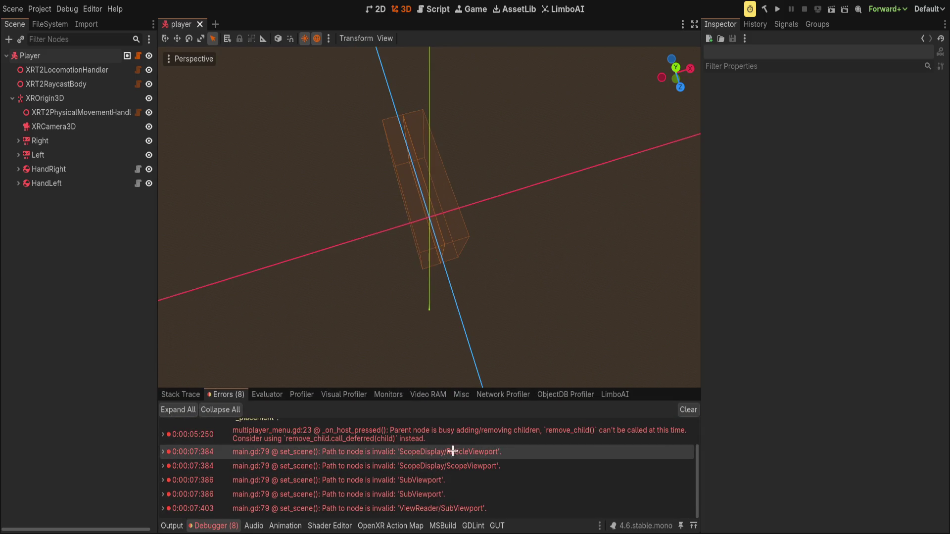
left_click(676, 409)
left_click(210, 525)
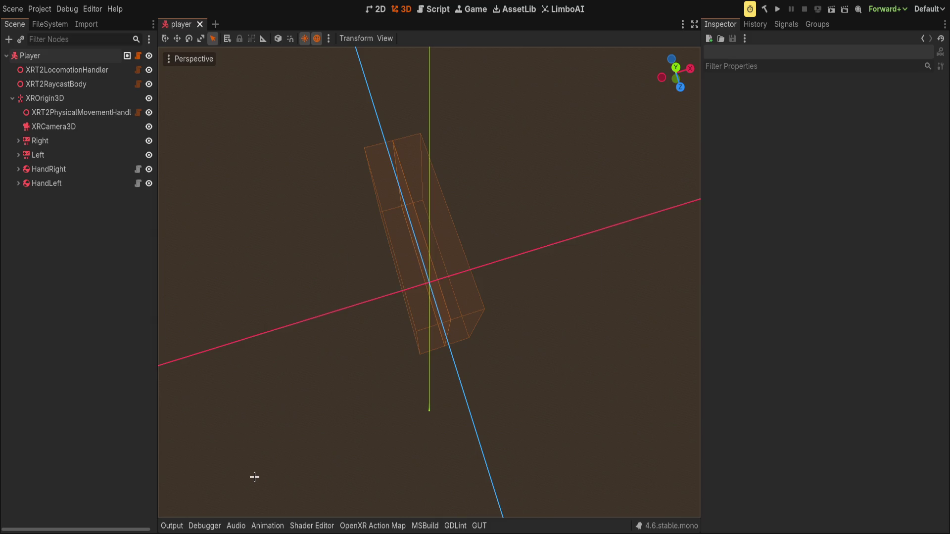
Set XRT2RaycastBody's torso radius to 0.15, keep head height at 0.25, and save the scene.
mouse_move(549, 136)
left_mouse_down()
mouse_move(426, 192)
mouse_move(462, 223)
left_mouse_up()
scroll(426, 192, "down", 2)
scroll(432, 207, "down", 10)
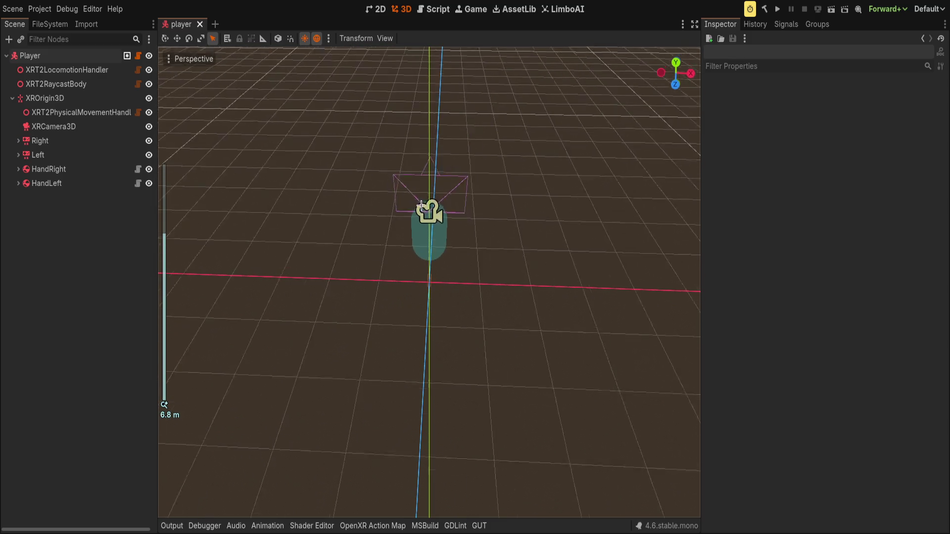
scroll(436, 193, "up", 3)
left_click_drag(440, 159, 373, 219)
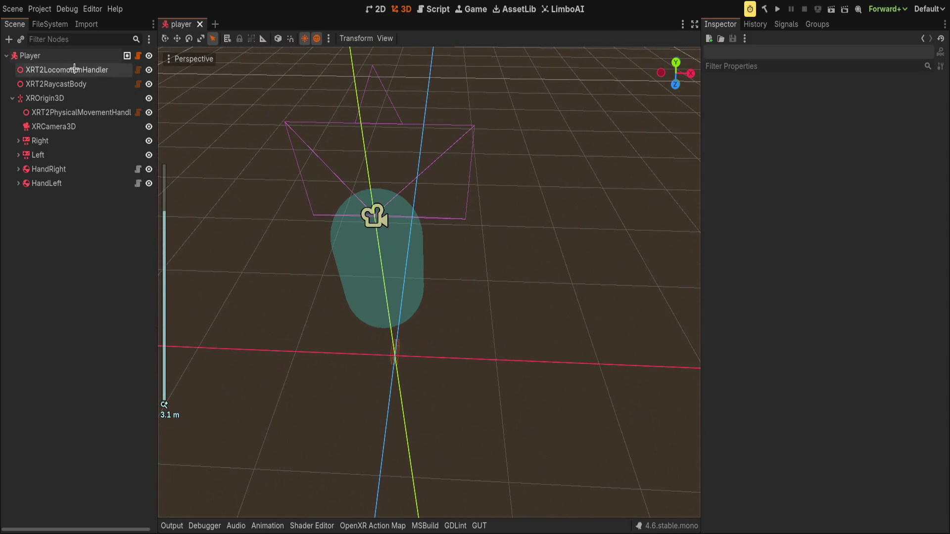
left_click(81, 83)
left_click_drag(915, 126, 918, 126)
left_click_drag(849, 111, 820, 107)
left_click(820, 108)
left_click_drag(856, 134, 839, 134)
key("ctrl+s")
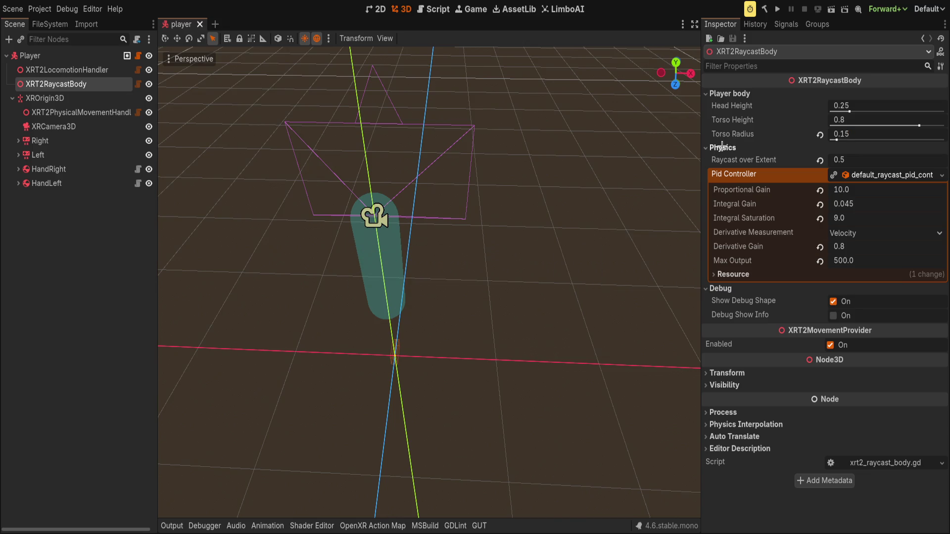
Collapse the Physics and Debug inspector sections, clear the selection, and orbit around the capsule.
left_click(723, 147)
left_click(721, 160)
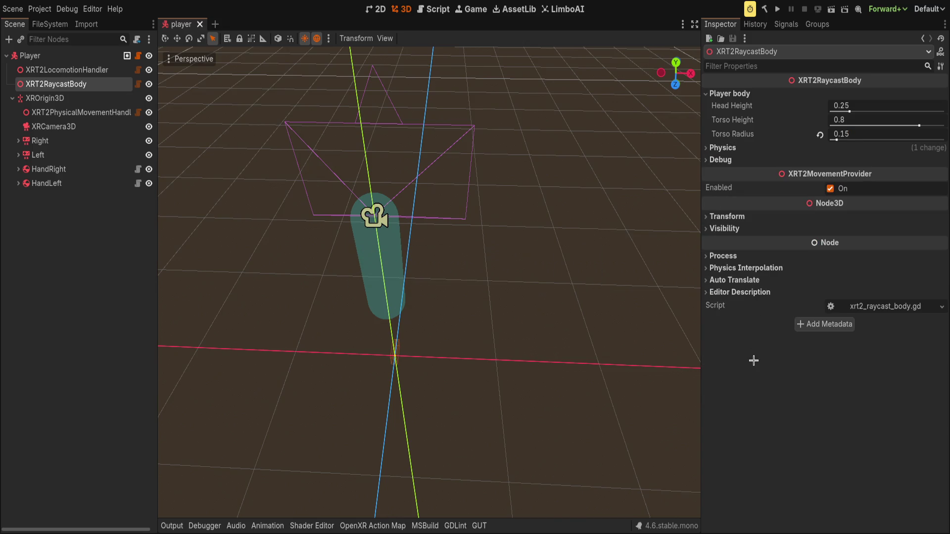
left_click(34, 310)
mouse_move(346, 312)
left_mouse_down()
mouse_move(450, 314)
mouse_move(290, 335)
left_mouse_up()
scroll(291, 335, "down", 2)
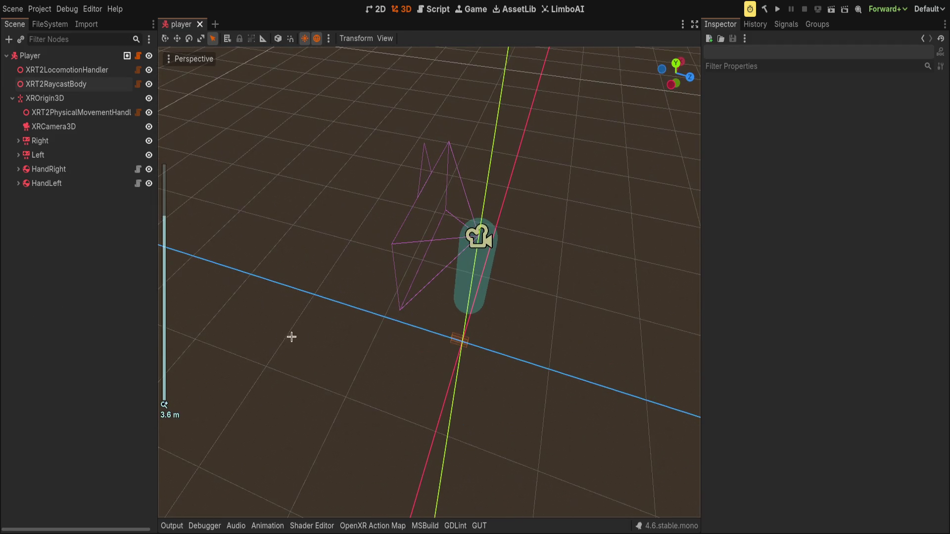
scroll(274, 340, "up", 3)
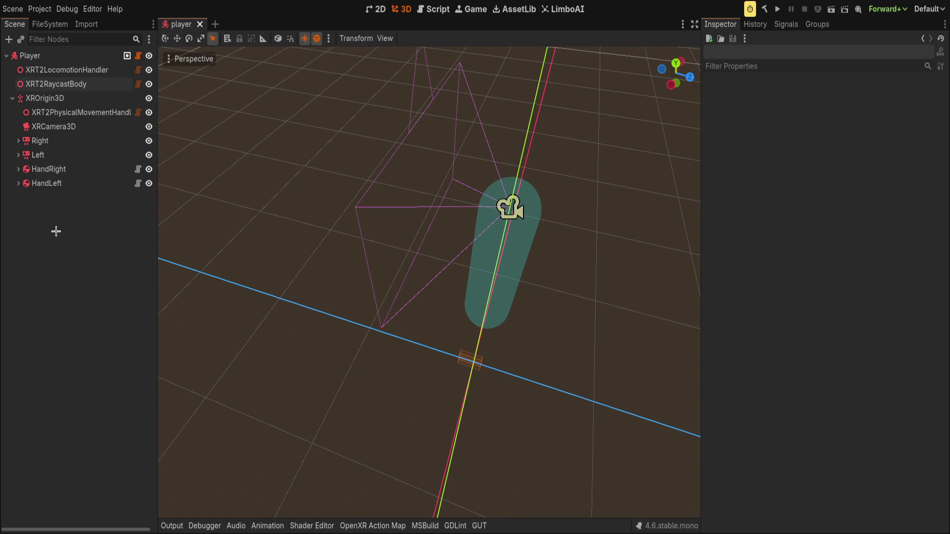
mouse_move(204, 219)
left_mouse_down()
mouse_move(350, 153)
mouse_move(353, 216)
left_mouse_up()
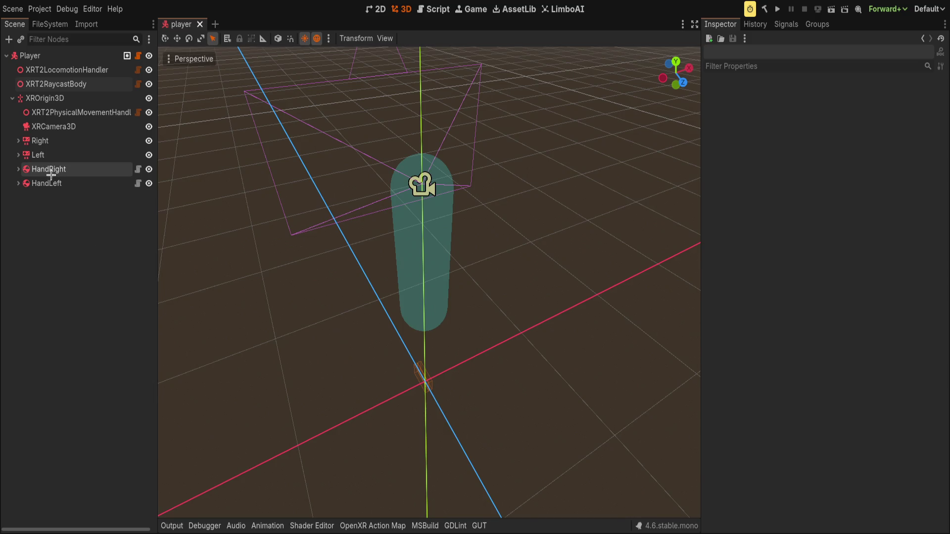
left_click(16, 184)
Add a trial CSG box under HandRight and resize it, lengthening Z to about 0.158.
left_click(18, 169)
left_click(106, 169)
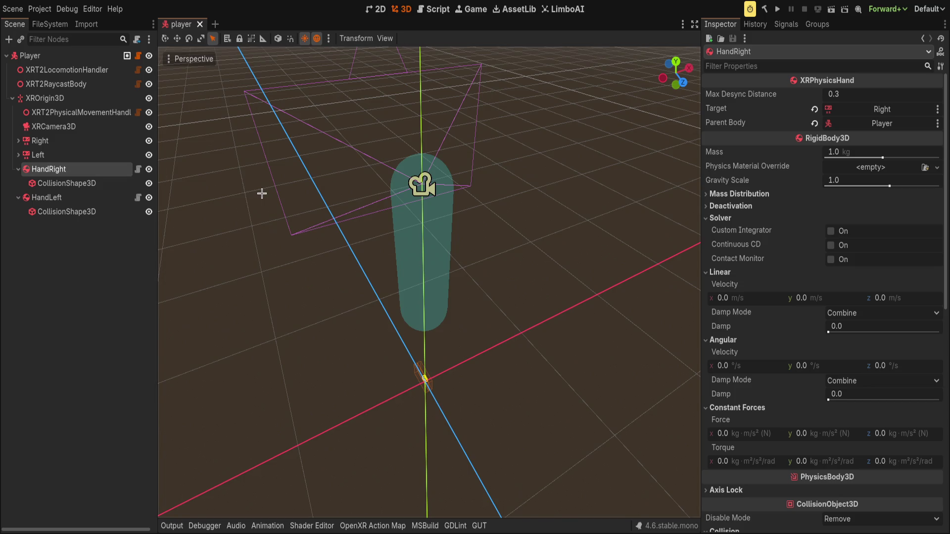
key("ctrl+v")
left_click_drag(476, 355, 384, 384)
mouse_move(457, 440)
left_mouse_down()
mouse_move(418, 369)
mouse_move(425, 403)
mouse_move(429, 350)
left_mouse_up()
scroll(416, 416, "up", 10)
key("f")
left_click_drag(421, 281, 290, 249)
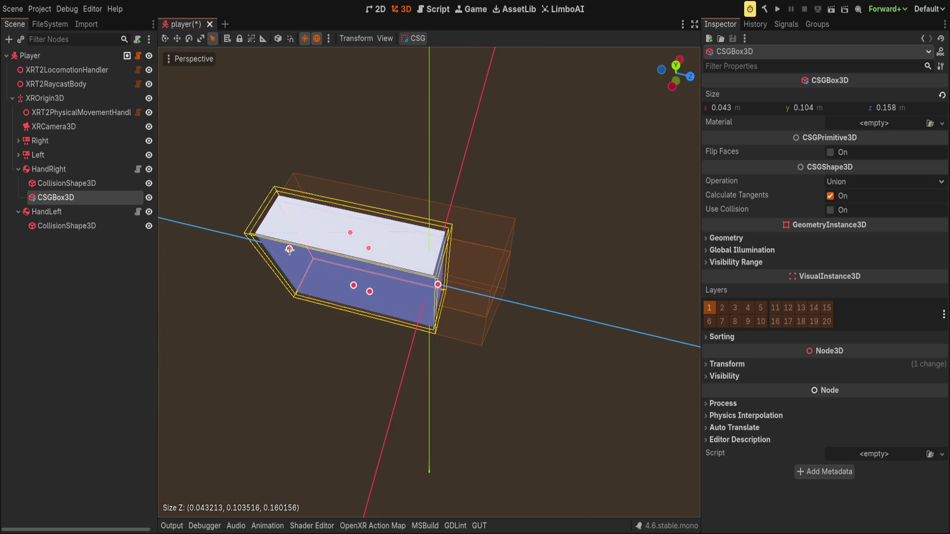
Restore the deleted CSG box and reset its Z position to 0.
key("Delete")
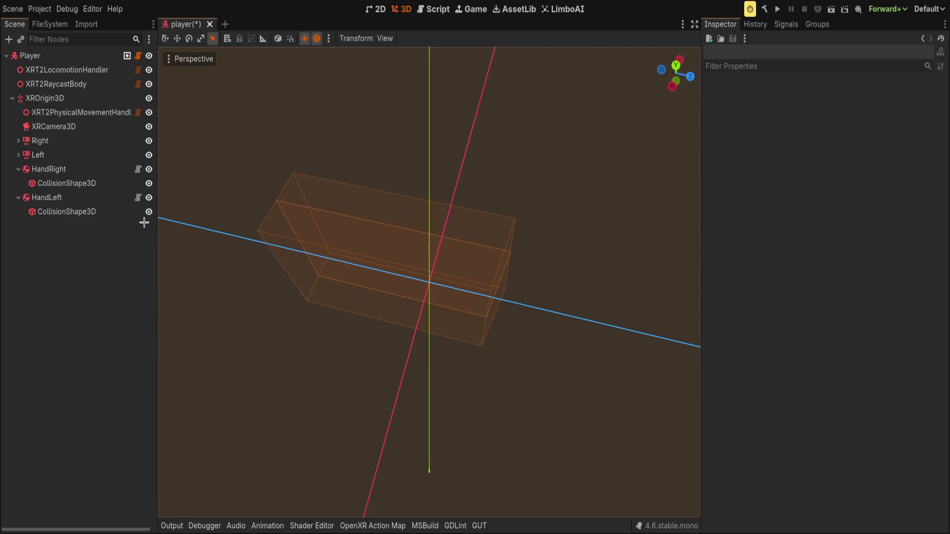
left_click(127, 183)
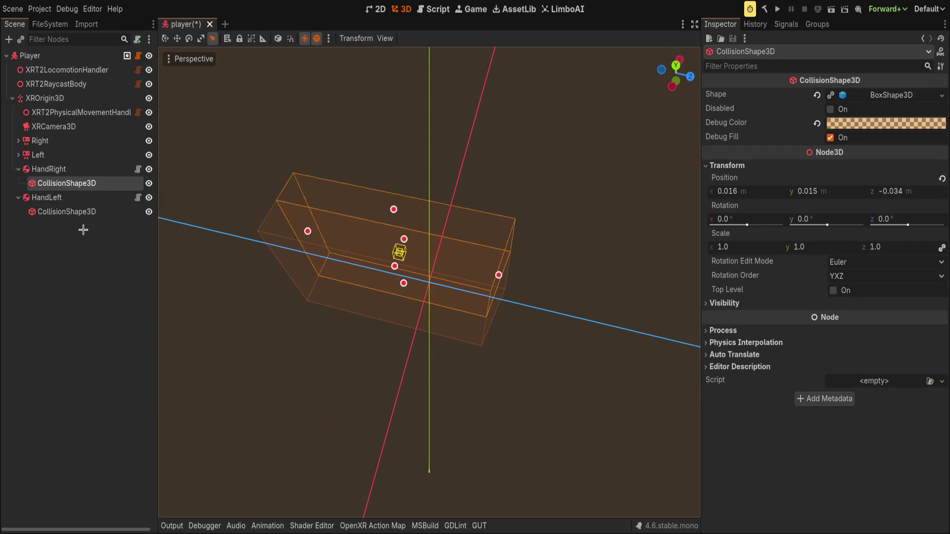
key("ctrl+z")
key("ctrl+z")
left_click(94, 196)
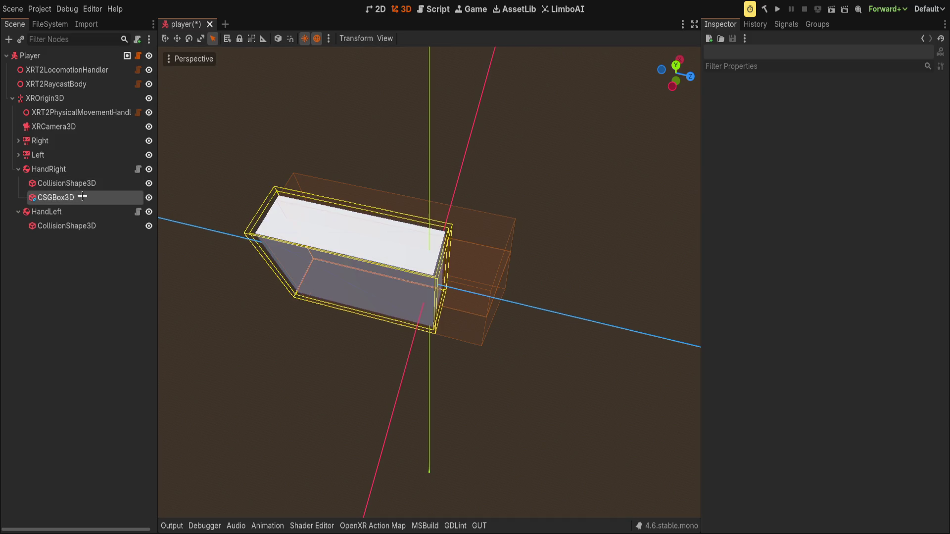
left_click(96, 163)
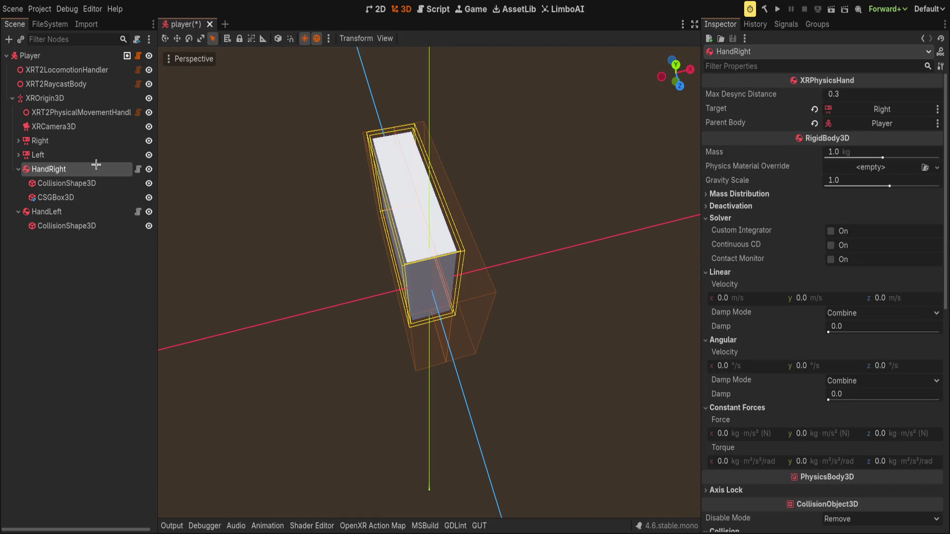
left_click(92, 192)
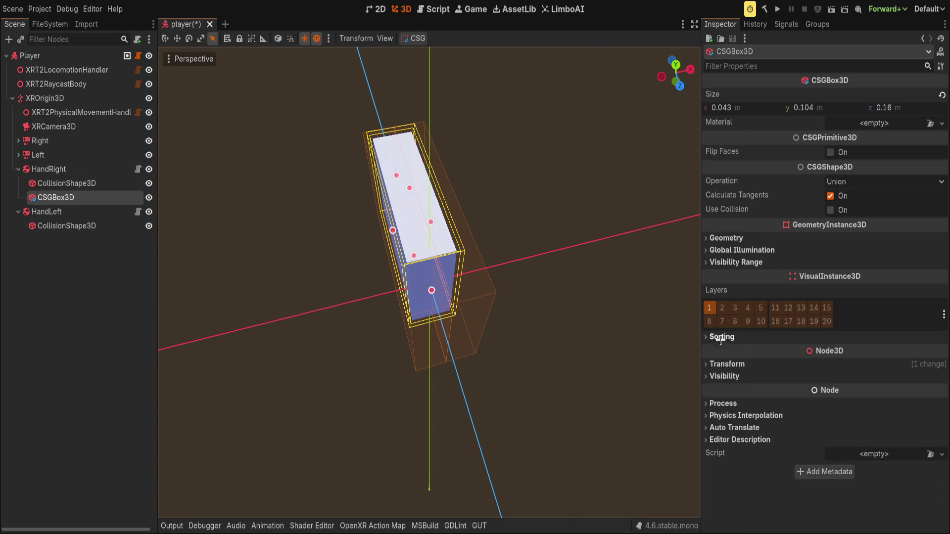
left_click(726, 364)
left_click(939, 377)
mouse_move(467, 248)
left_mouse_down()
mouse_move(413, 170)
mouse_move(465, 281)
mouse_move(453, 282)
mouse_move(493, 291)
mouse_move(547, 233)
mouse_move(426, 225)
mouse_move(431, 220)
left_mouse_up()
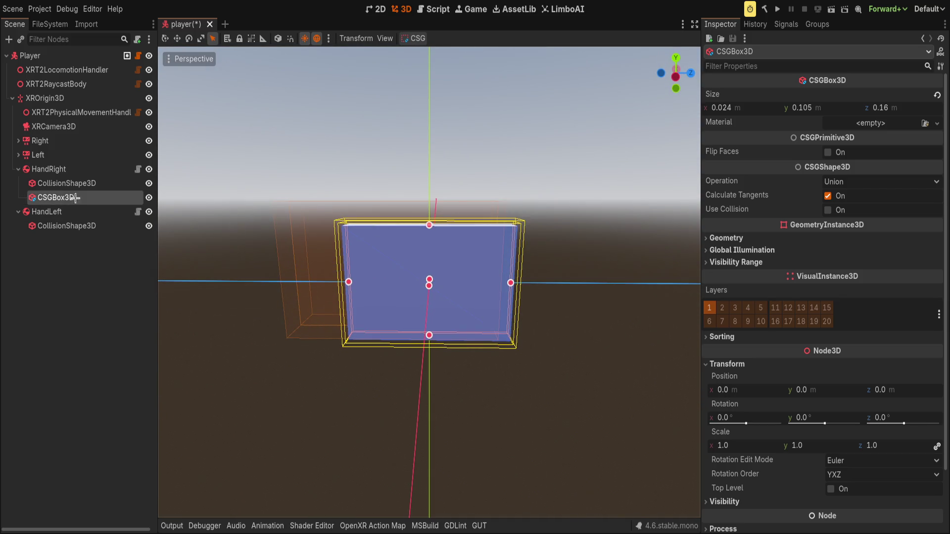
Reset HandRight's collision shape position to 0, 0, 0 and copy the CSG box under HandLeft.
left_click(67, 183)
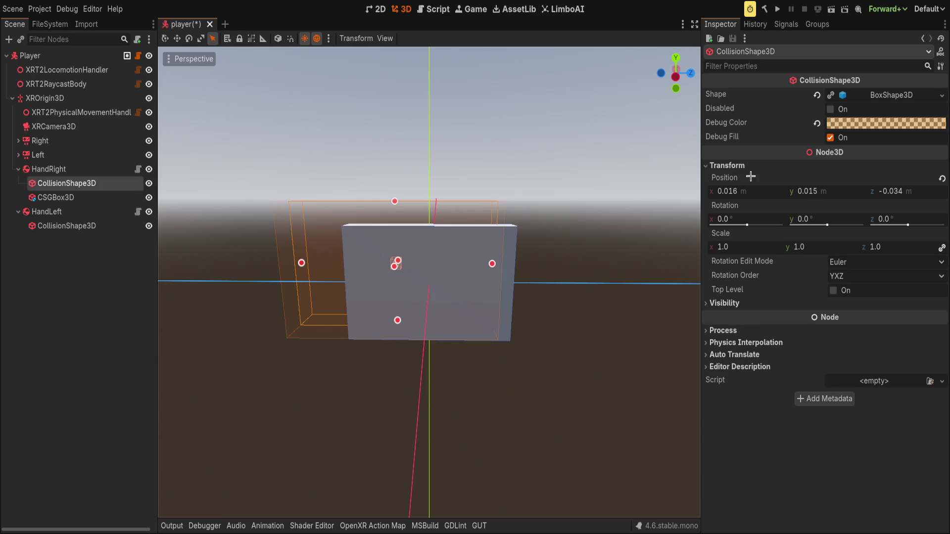
left_click(942, 178)
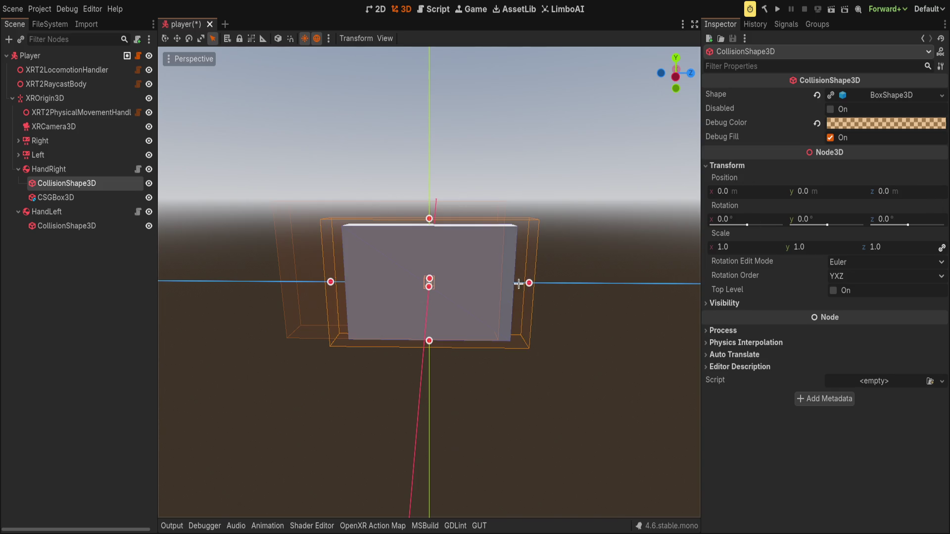
left_click(55, 198)
left_click_drag(84, 218, 90, 216)
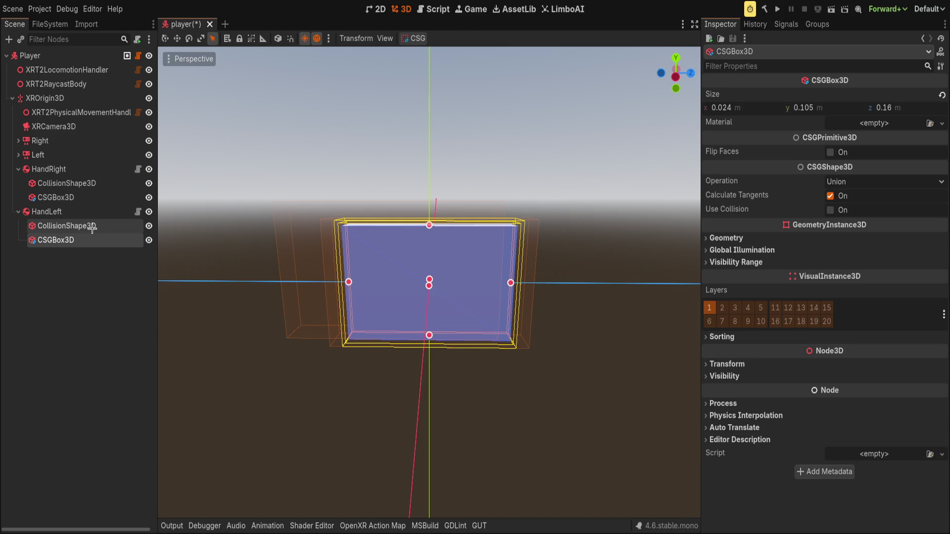
left_click(92, 226)
Widen HandRight's box to about 0.197 on Z, delete both CSG boxes, and add a MeshInstance3D.
mouse_move(389, 271)
left_mouse_down()
mouse_move(320, 272)
mouse_move(267, 286)
mouse_move(418, 257)
left_mouse_up()
left_click(429, 293)
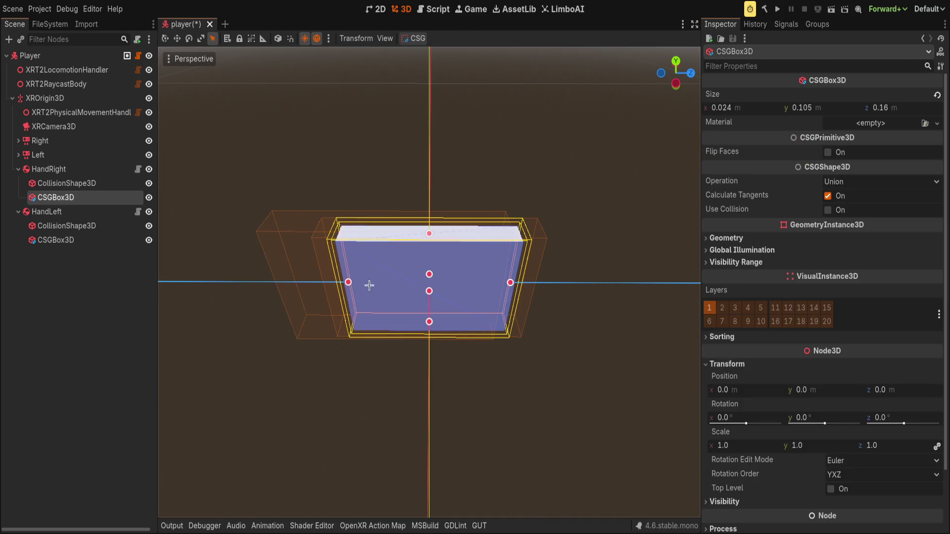
left_click_drag(349, 282, 342, 284)
left_click(64, 241, "ctrl")
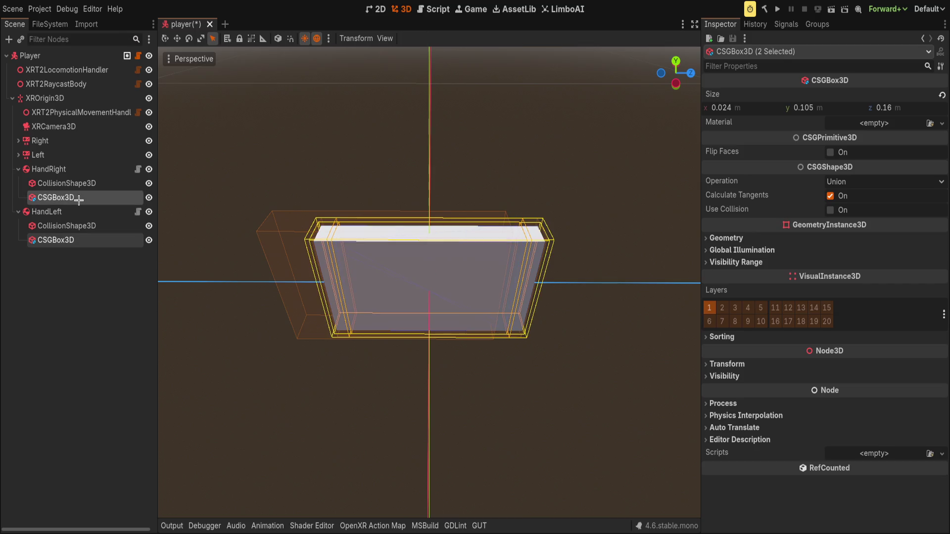
key("Delete")
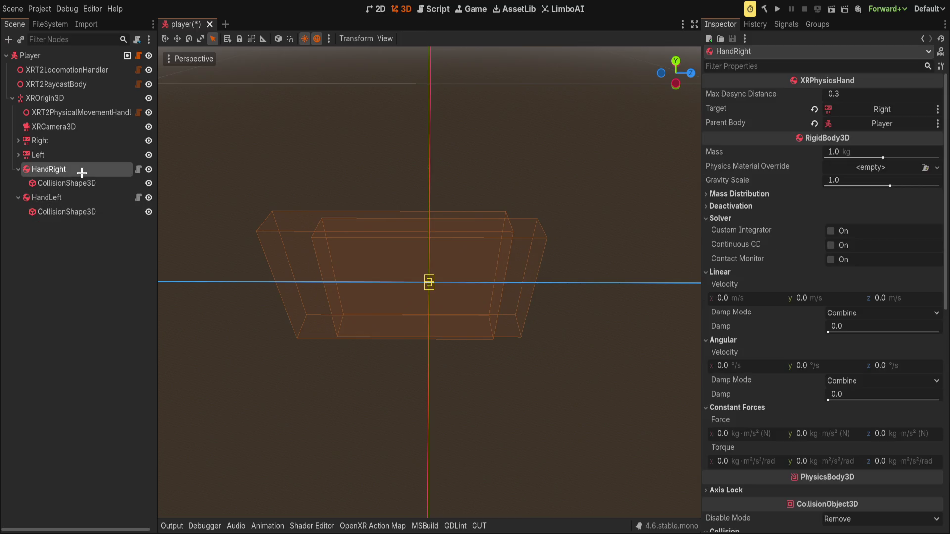
key("ctrl+v")
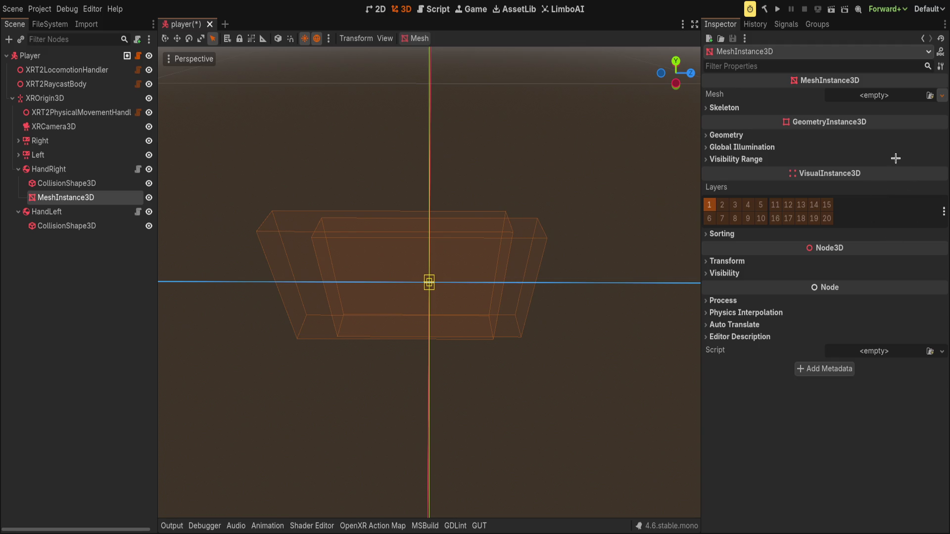
Give HandRight's MeshInstance3D a box mesh.
key("ctrl+v")
left_click_drag(483, 278, 411, 256)
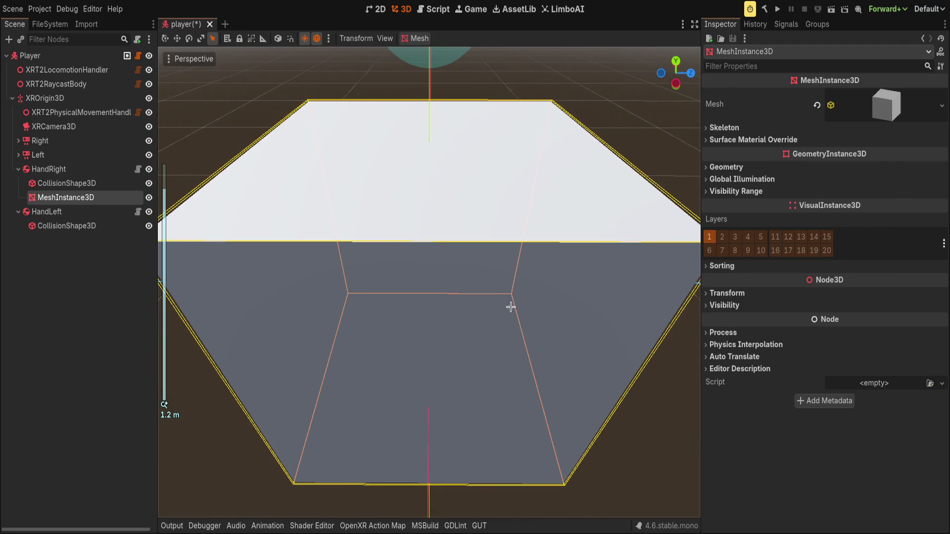
left_click(104, 248)
left_click(106, 184)
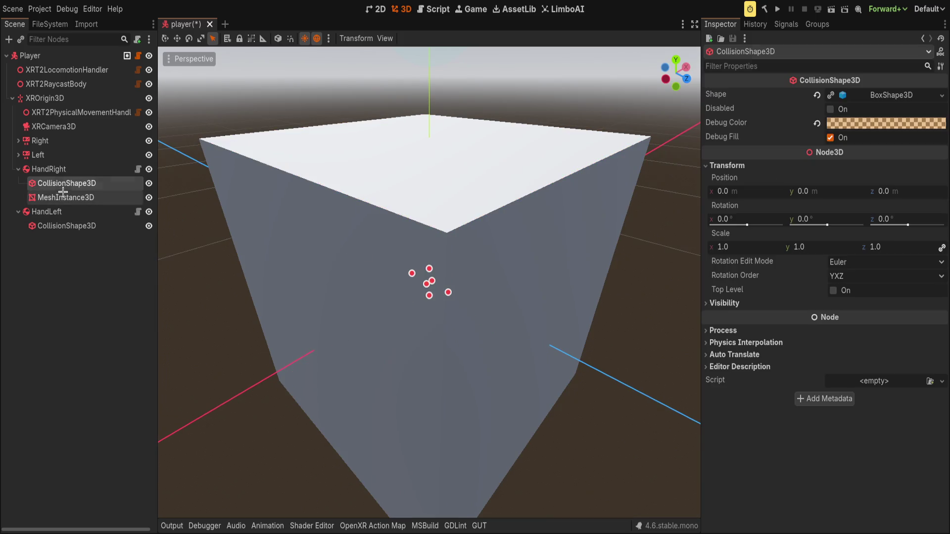
left_click(94, 197)
left_click(885, 102)
mouse_move(744, 225)
left_mouse_down()
mouse_move(690, 225)
mouse_move(728, 225)
left_mouse_up()
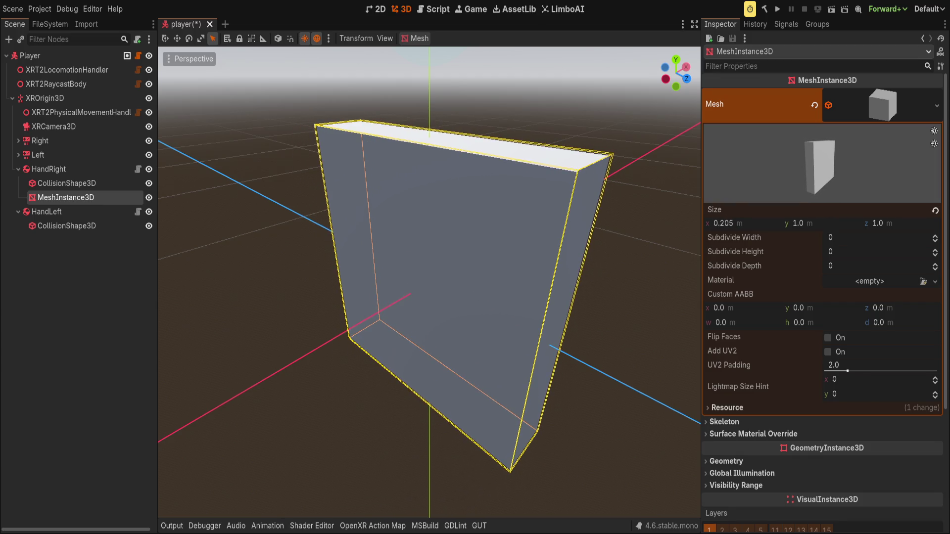
Set HandRight's collision BoxShape3D size to 0.03, 0.12, 0.2.
left_click(45, 183)
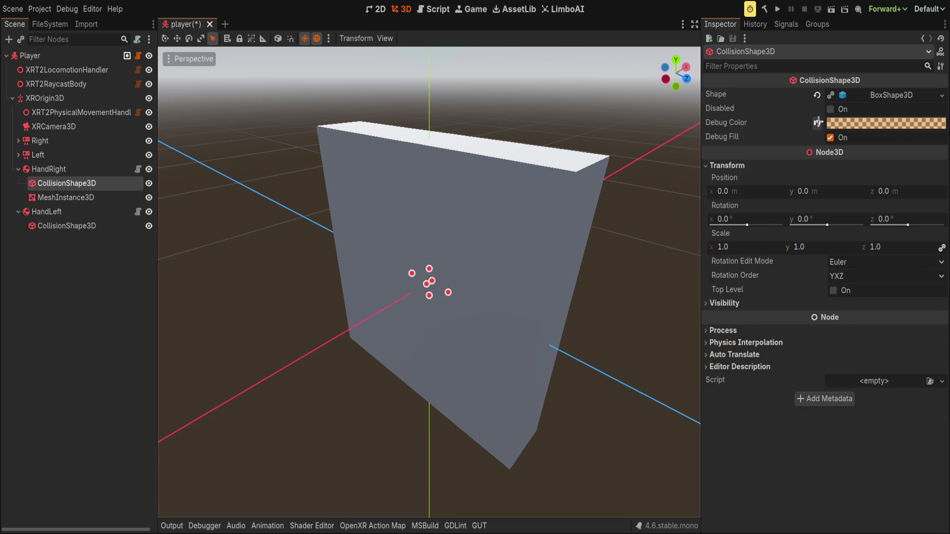
left_click(765, 94)
left_click(760, 123)
key("Tab")
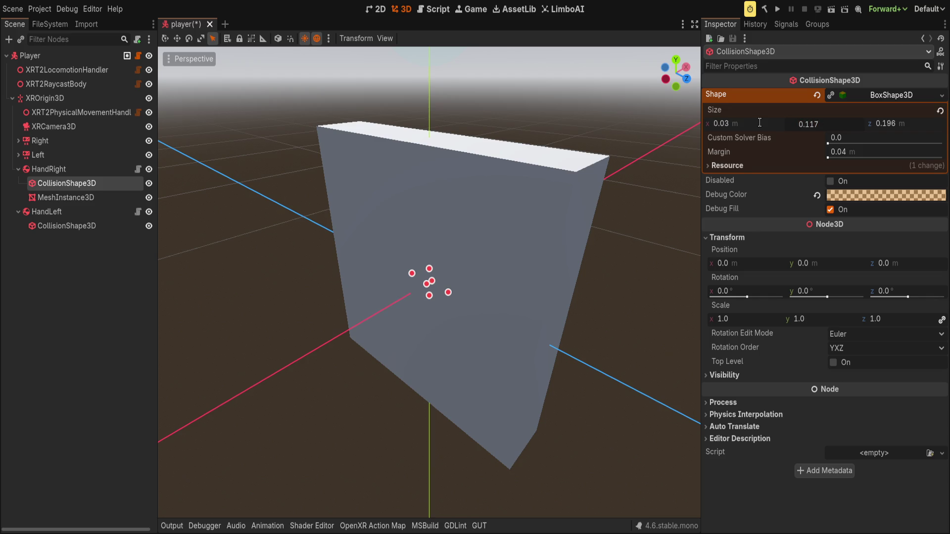
type("2")
key("Tab")
type("0.2")
key("Return")
Set HandRight's box mesh size to 0.03, 0.12, 0.2 and paste the mesh under HandLeft.
left_click(106, 255)
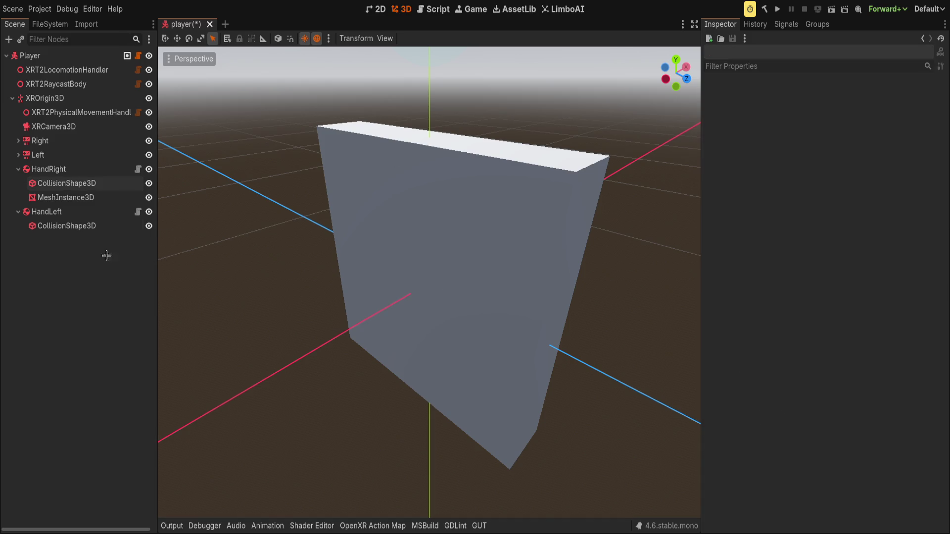
left_click(80, 197)
left_click(762, 227)
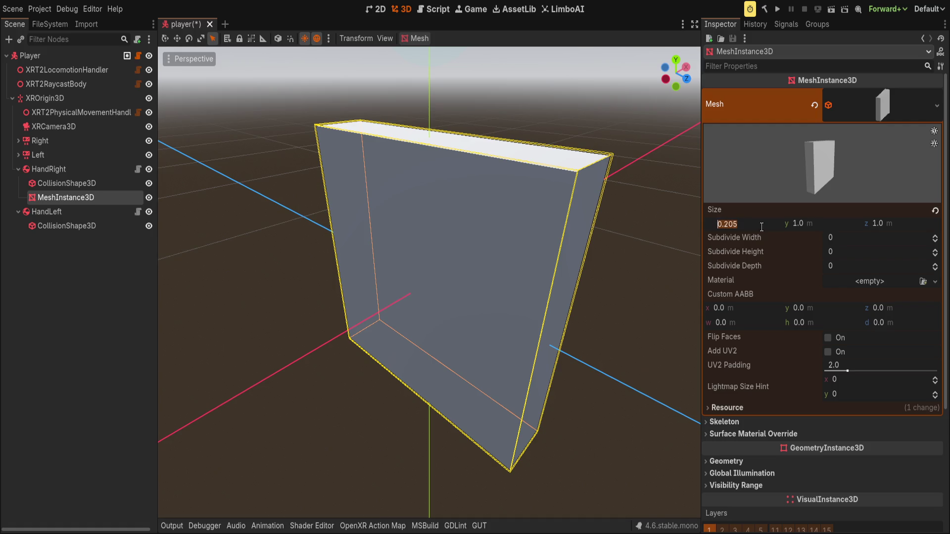
type("0.03")
key("Tab")
type("0.12")
key("Tab")
type("0.2")
key("Return")
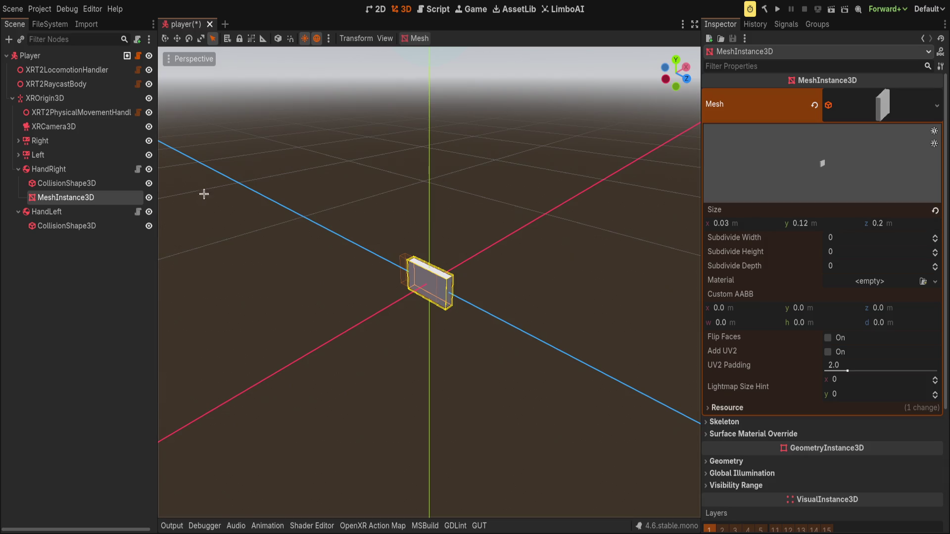
left_click(87, 212)
key("ctrl+v")
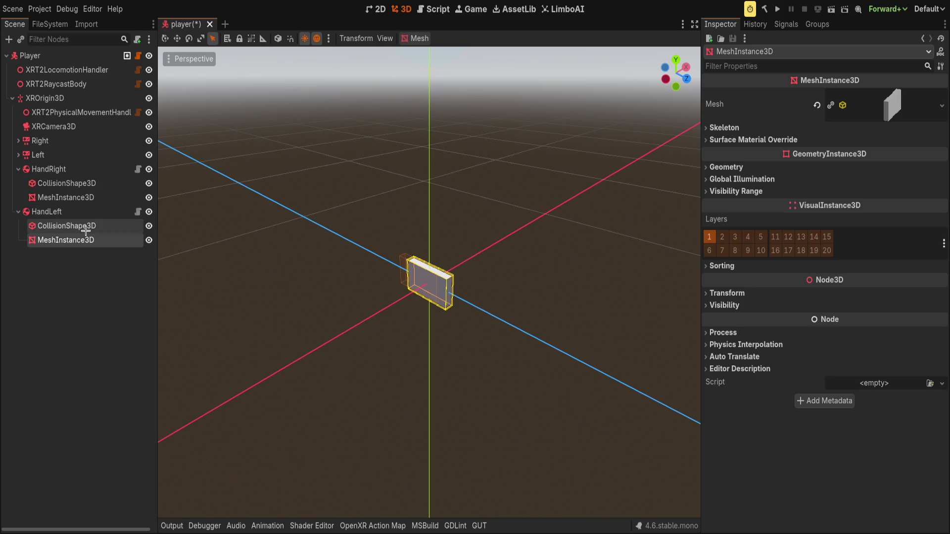
Reset HandLeft's collision shape position to 0, 0, 0, then collapse both hands and select them together.
left_click(83, 228)
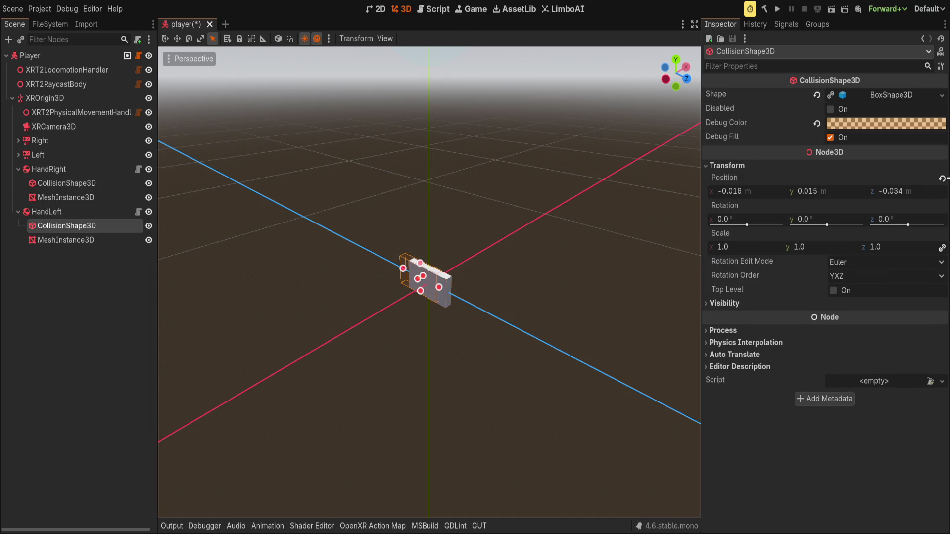
left_click_drag(524, 201, 346, 247)
left_click(18, 169)
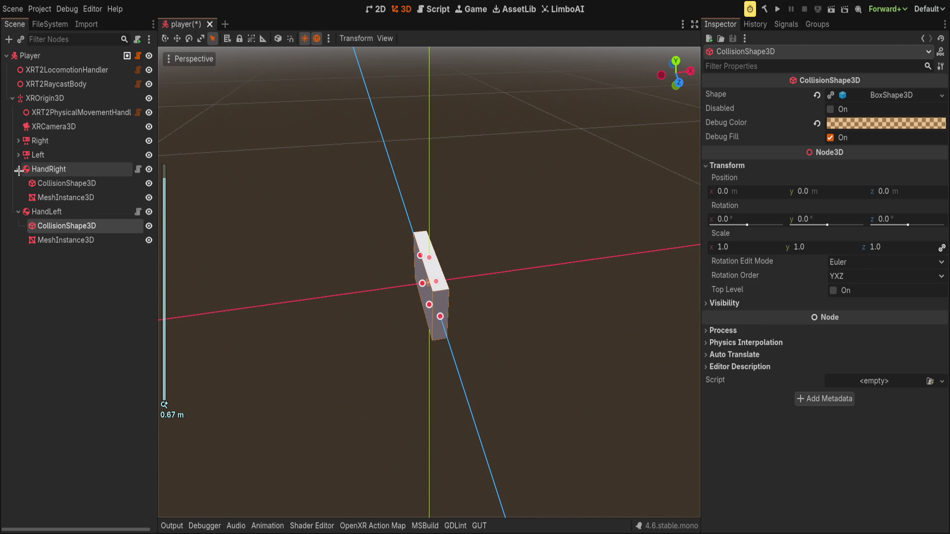
left_click(16, 184)
left_click(49, 183)
left_click(48, 169, "shift")
left_click(407, 294)
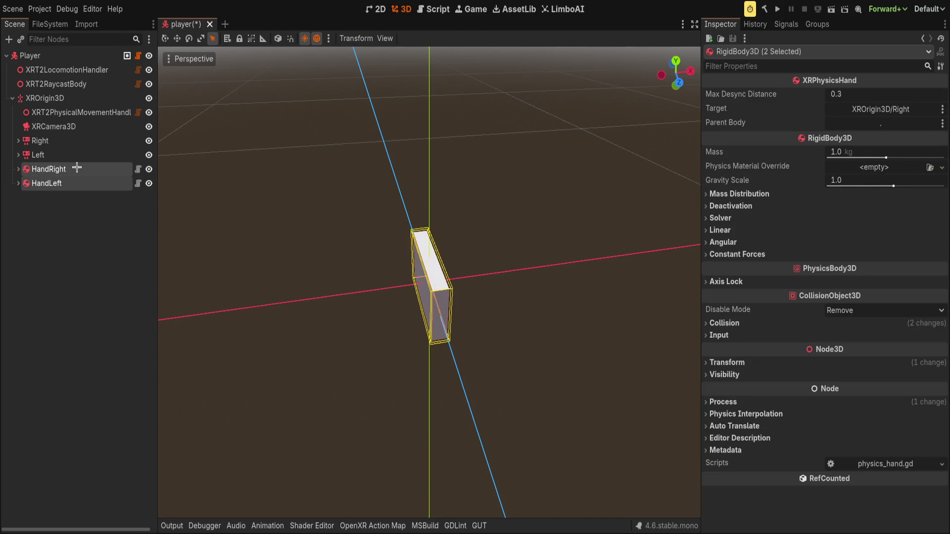
Move the hands apart along X with the Move tool.
scroll(473, 284, "down", 4)
key("w")
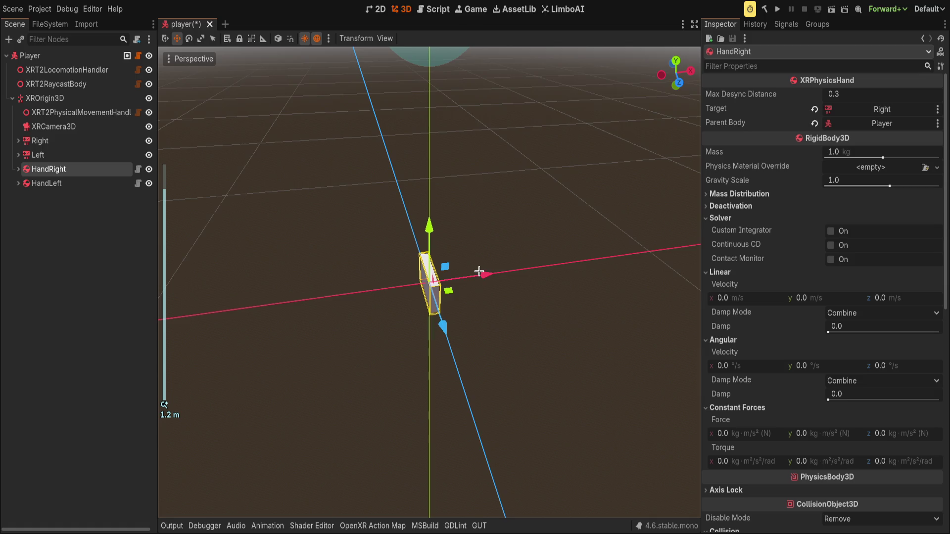
mouse_move(485, 275)
left_mouse_down()
mouse_move(583, 275)
mouse_move(417, 276)
mouse_move(476, 281)
mouse_move(427, 282)
left_mouse_up()
left_click(99, 183)
left_click(48, 169, "ctrl")
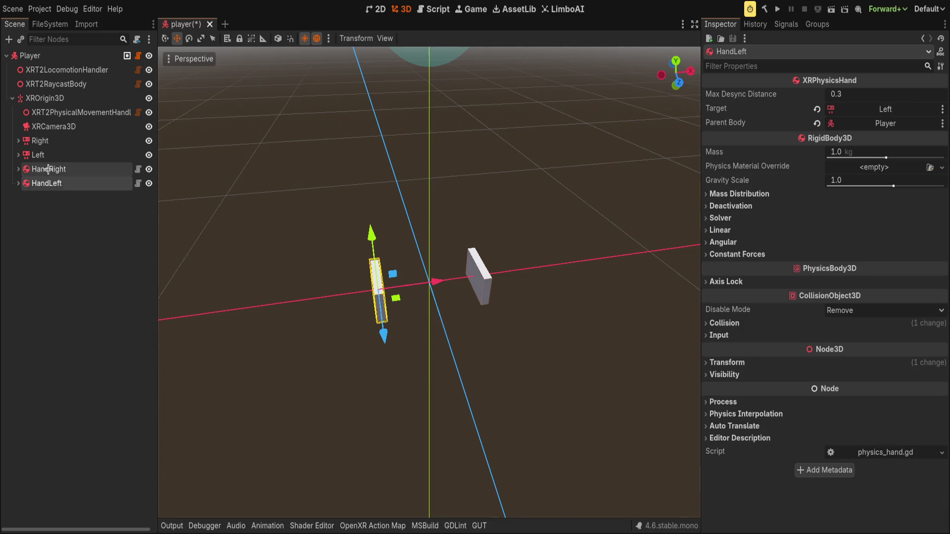
Raise both hands about 0.4 m and move them in front of the player capsule.
scroll(450, 310, "down", 2)
left_click_drag(428, 227, 429, 129)
mouse_move(381, 242)
left_mouse_down()
mouse_move(444, 187)
mouse_move(444, 129)
mouse_move(444, 187)
left_mouse_up()
mouse_move(487, 262)
left_mouse_down()
mouse_move(376, 240)
mouse_move(542, 188)
left_mouse_up()
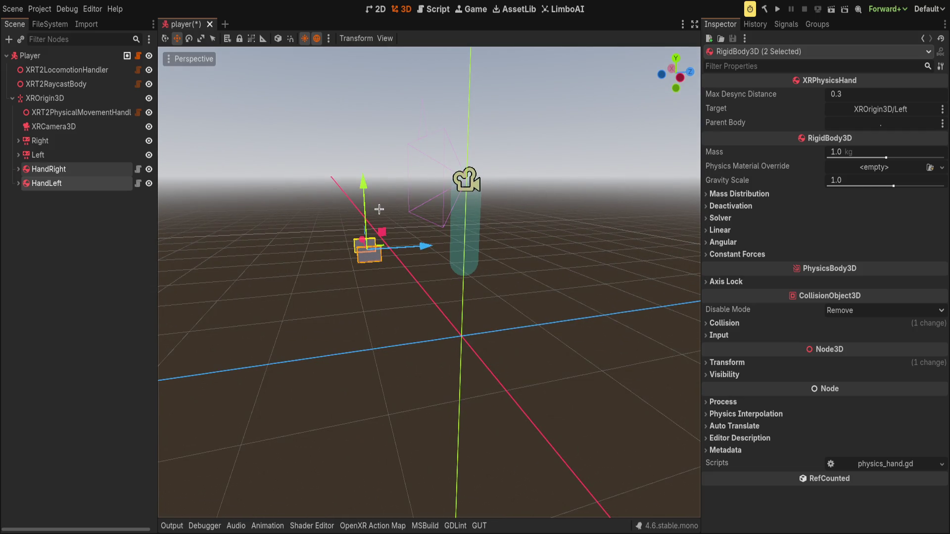
left_click_drag(382, 215, 470, 234)
mouse_move(469, 177)
left_mouse_down()
mouse_move(481, 133)
mouse_move(474, 198)
mouse_move(424, 210)
mouse_move(314, 202)
mouse_move(505, 225)
left_mouse_up()
Save the scene and orbit the view to inspect the placed hands.
key("ctrl+s")
left_click(596, 224)
scroll(595, 224, "down", 6)
mouse_move(596, 224)
left_mouse_down()
mouse_move(664, 218)
mouse_move(305, 249)
left_mouse_up()
scroll(305, 249, "down", 10)
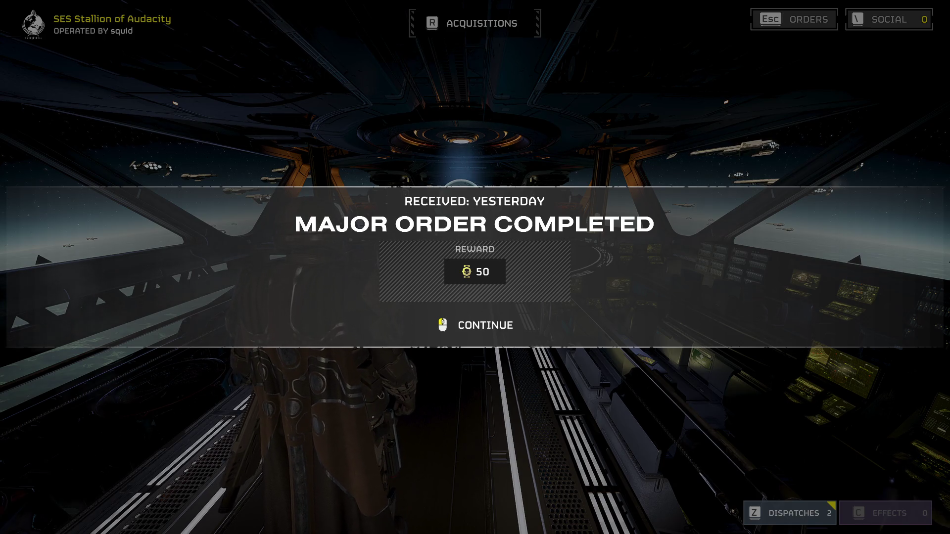
Dismiss the Major Order Completed notice and open the Acquisition Center.
left_click(474, 267)
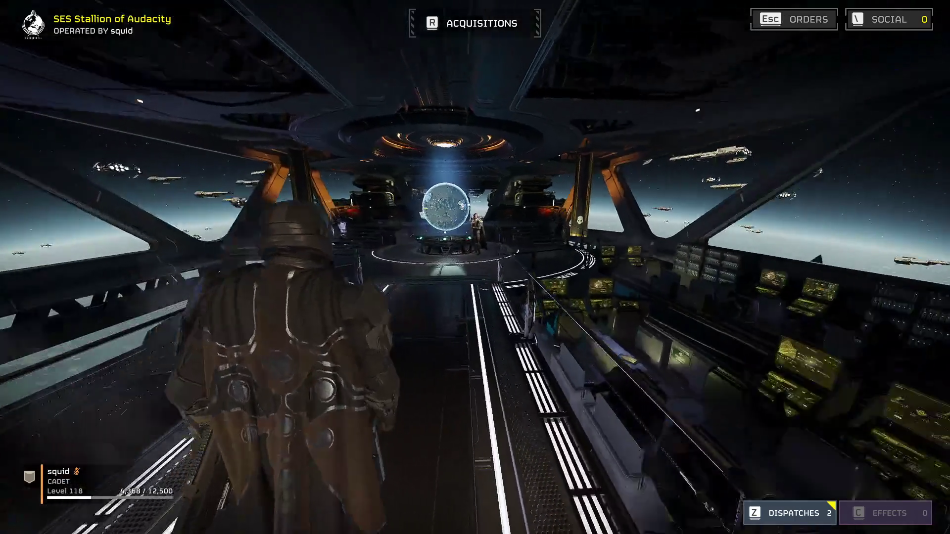
key("Escape")
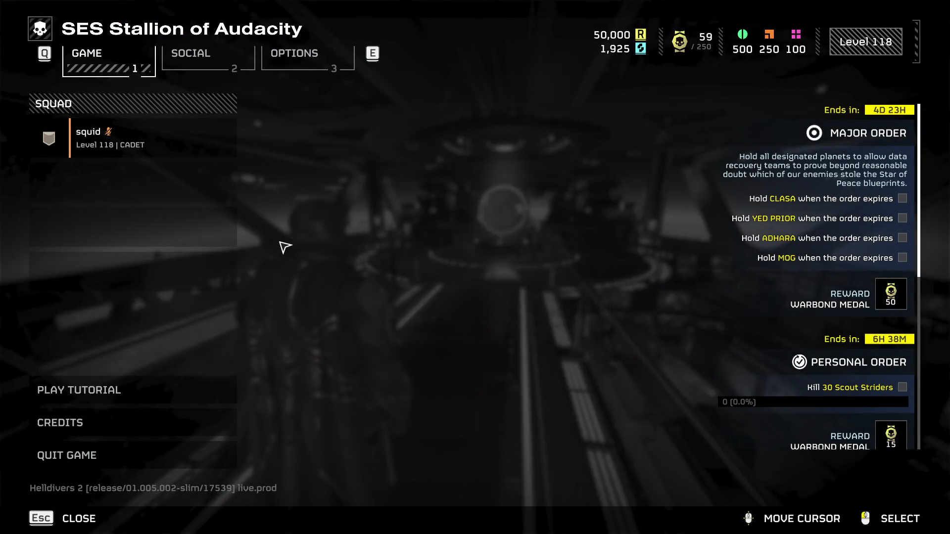
key("Escape")
key("e")
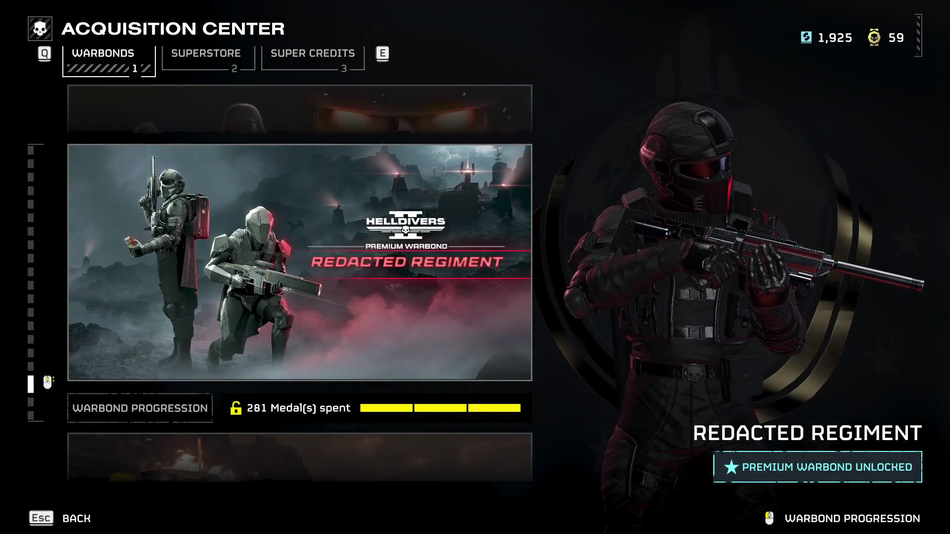
Scroll through the warbonds and open the Redacted Regiment item pages.
scroll(341, 241, "up", 1)
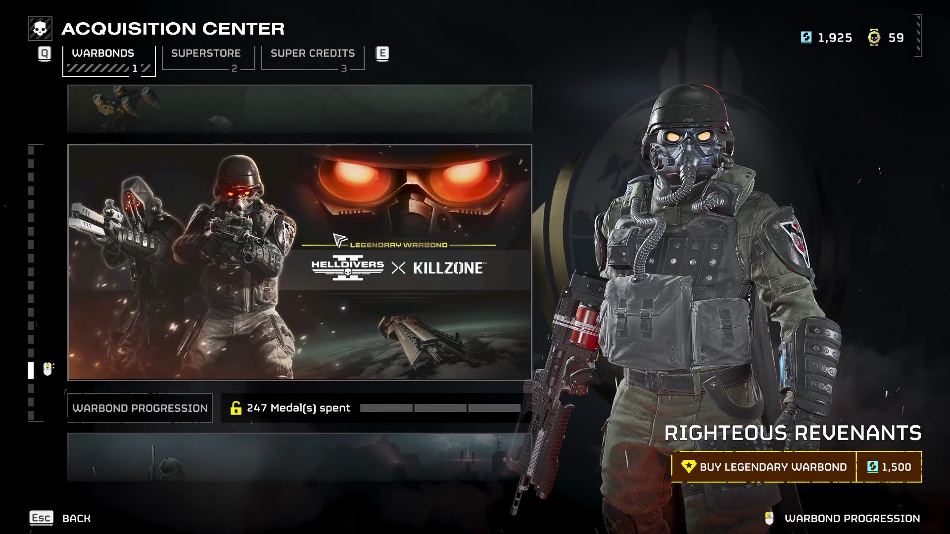
scroll(340, 241, "up", 1)
scroll(337, 241, "up", 1)
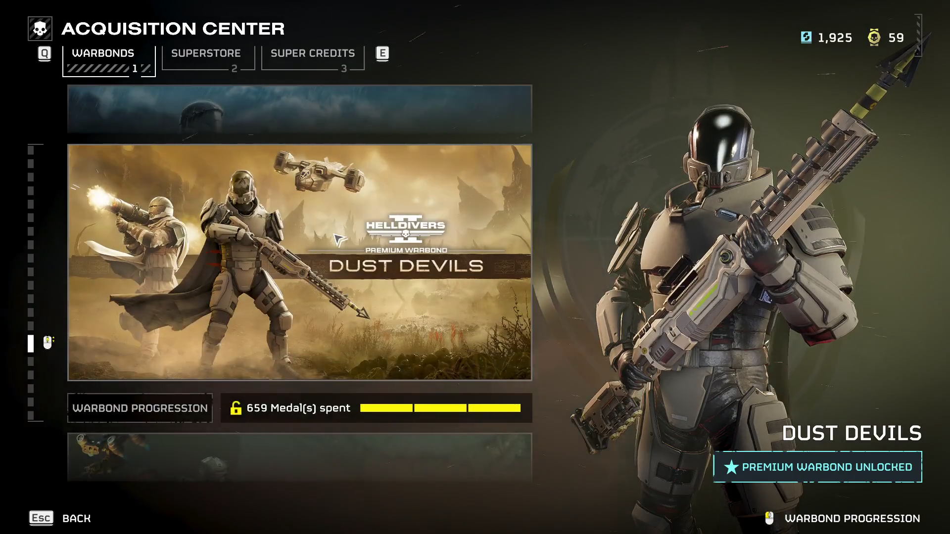
scroll(337, 240, "up", 1)
scroll(338, 240, "up", 1)
scroll(336, 237, "down", 5)
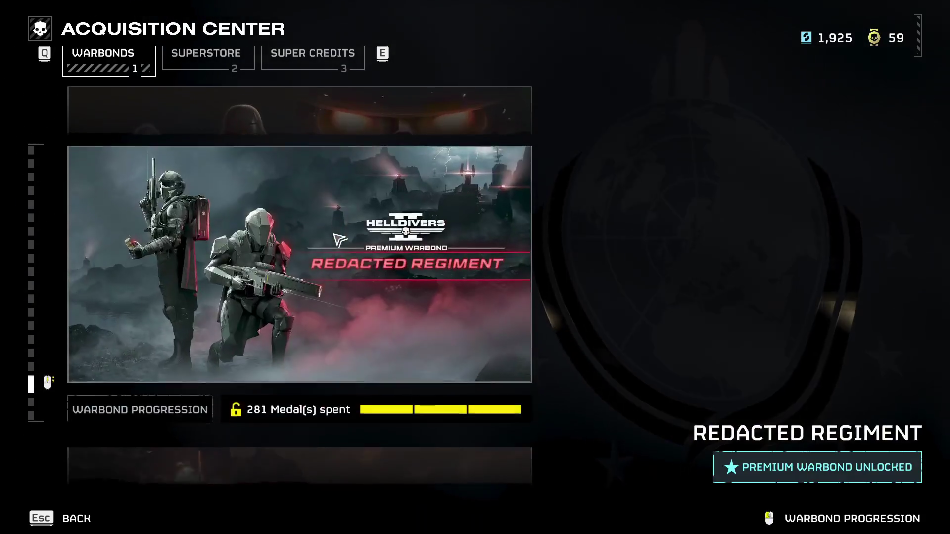
left_click(335, 237)
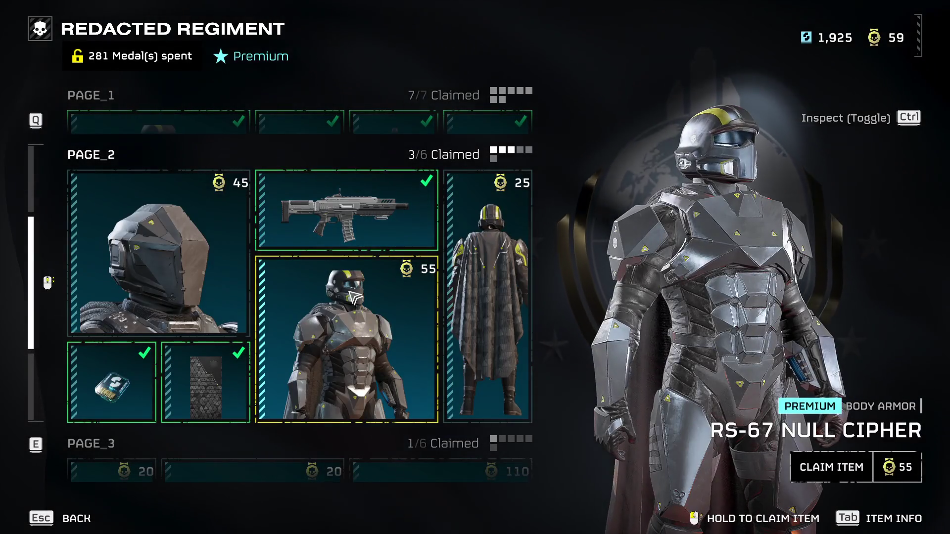
Preview the Super Credits reward, then leave the warbond pages and close the Acquisition Center.
scroll(402, 341, "down", 1)
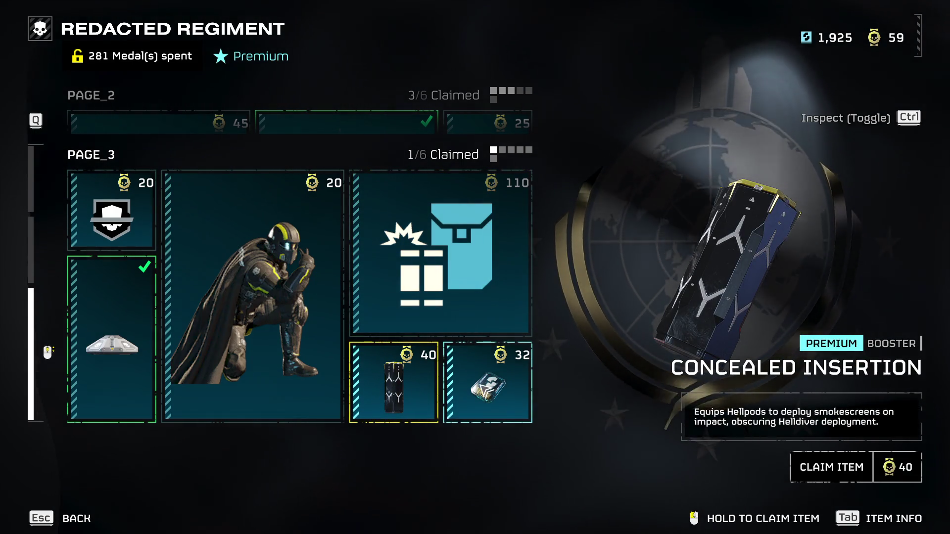
left_click(487, 388)
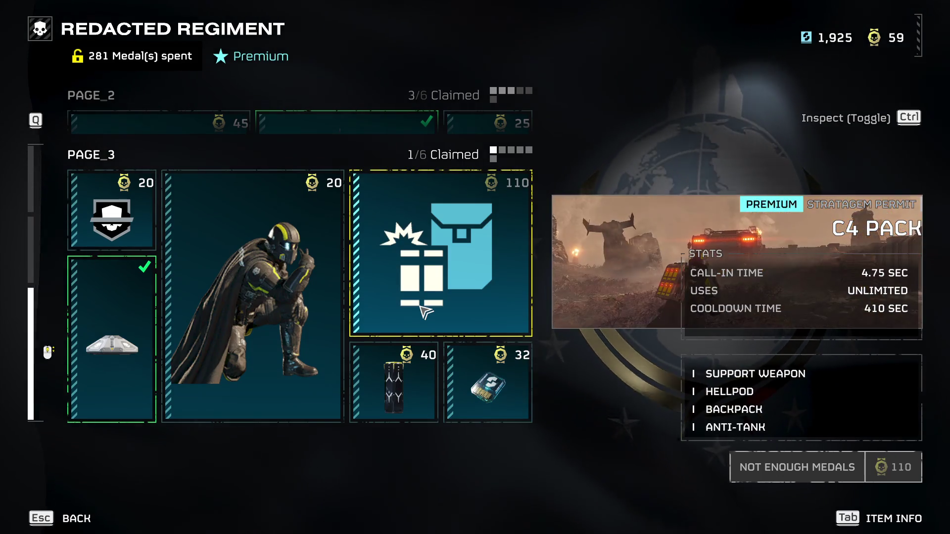
scroll(371, 317, "up", 1)
key("Escape")
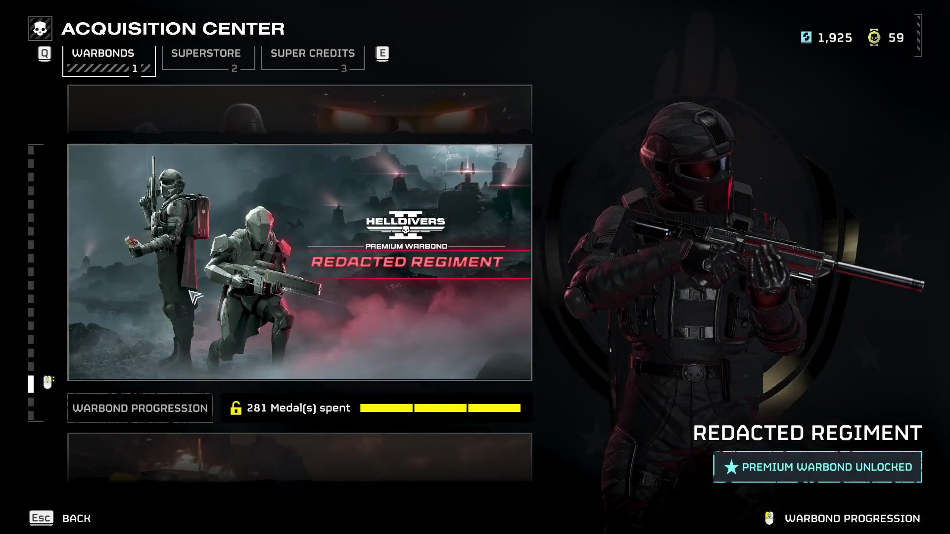
key("Escape")
At the armory, pick the R-72 Censor from the Primary weapon list and open its customization.
key("w")
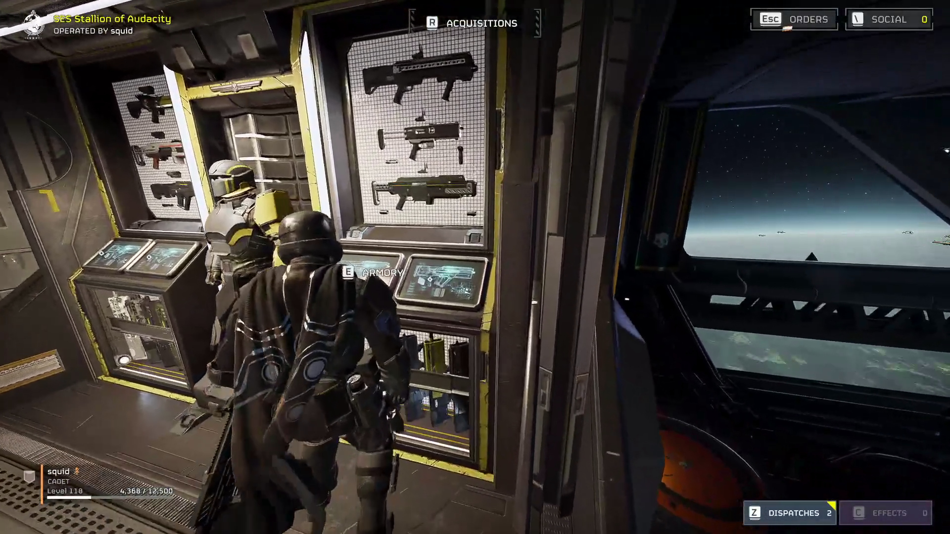
key("e")
left_click(329, 258)
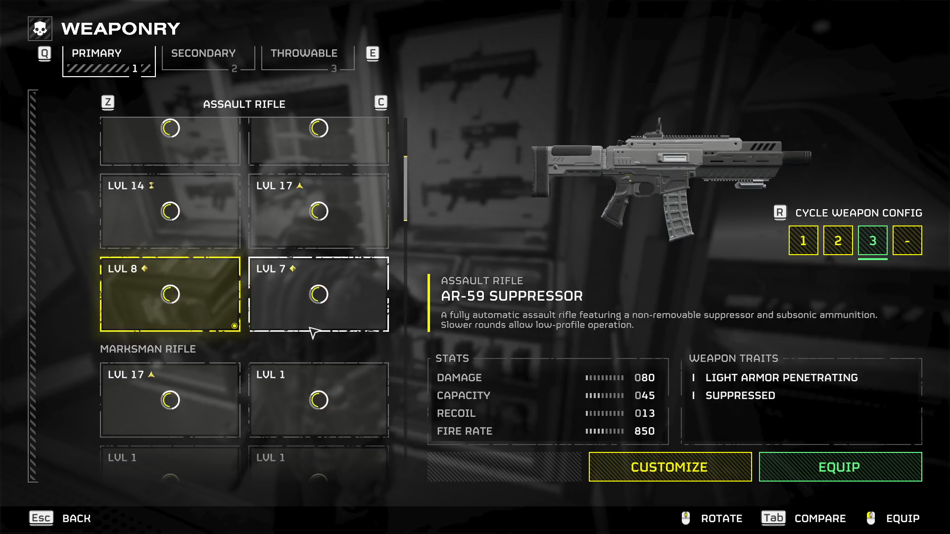
scroll(318, 332, "down", 1)
scroll(318, 332, "down", 2)
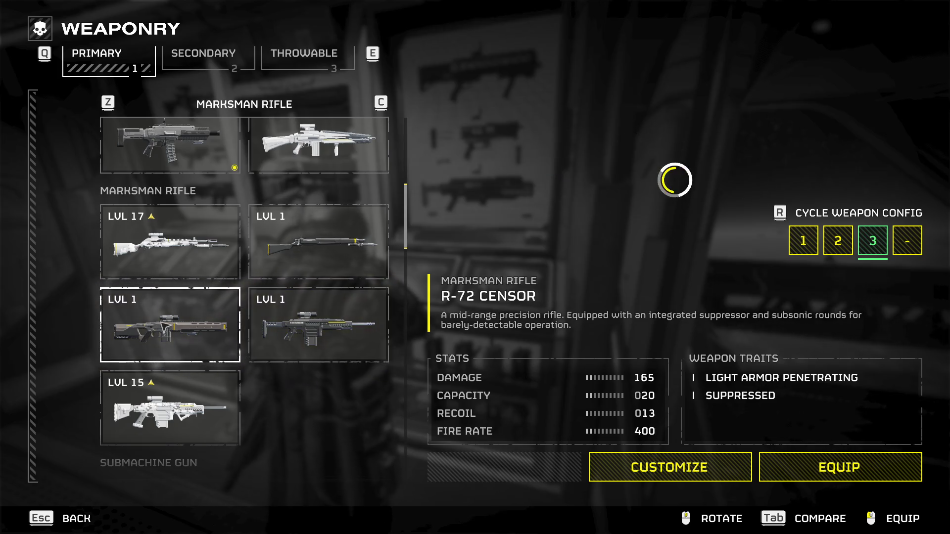
left_click(186, 328)
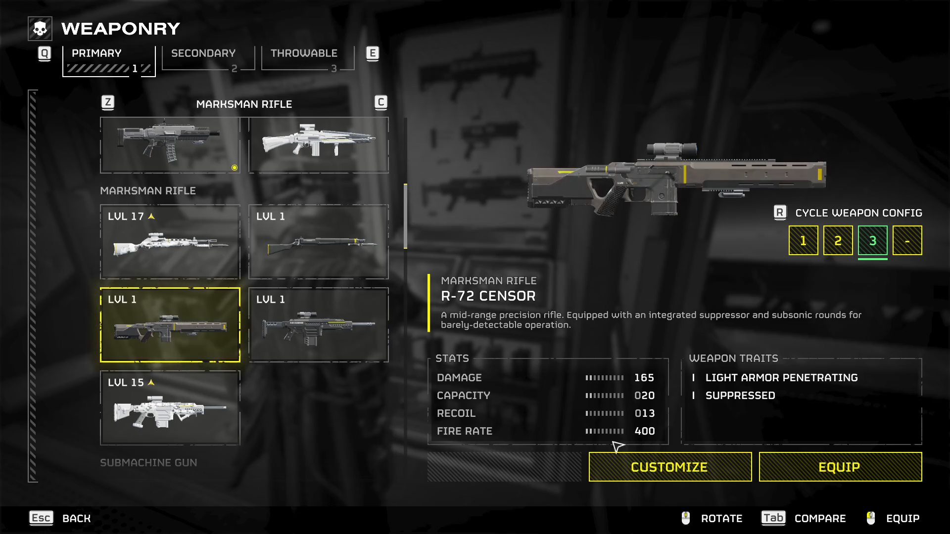
left_click(652, 453)
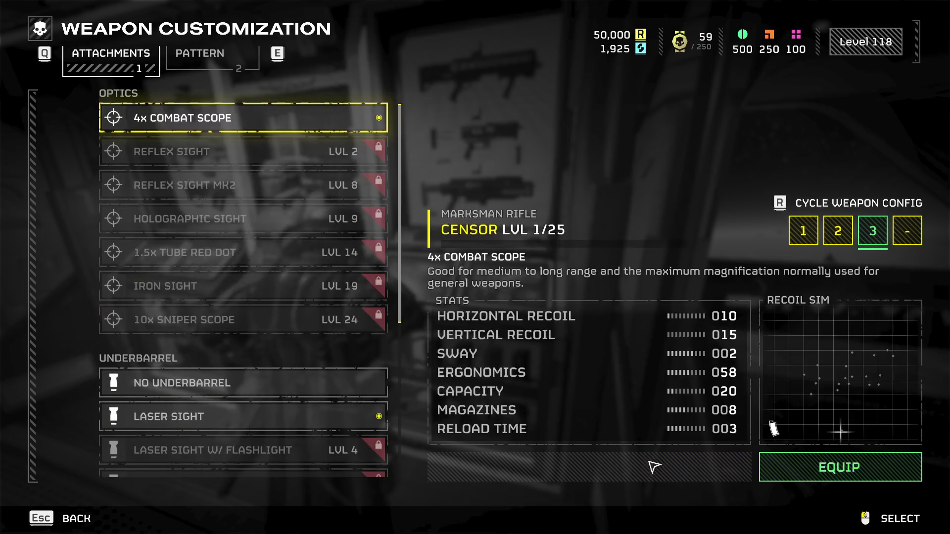
Cycle the Censor back to weapon configuration 1.
scroll(269, 406, "down", 5)
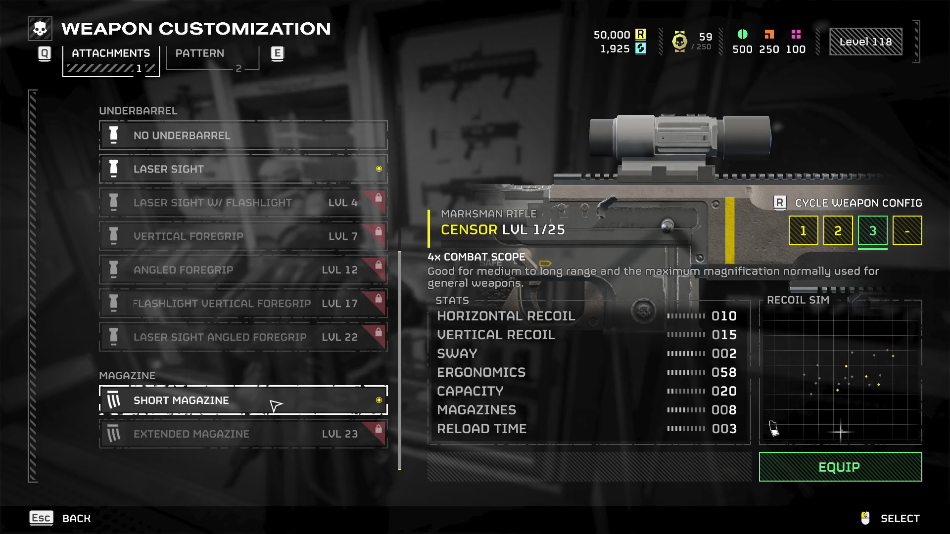
scroll(275, 404, "up", 5)
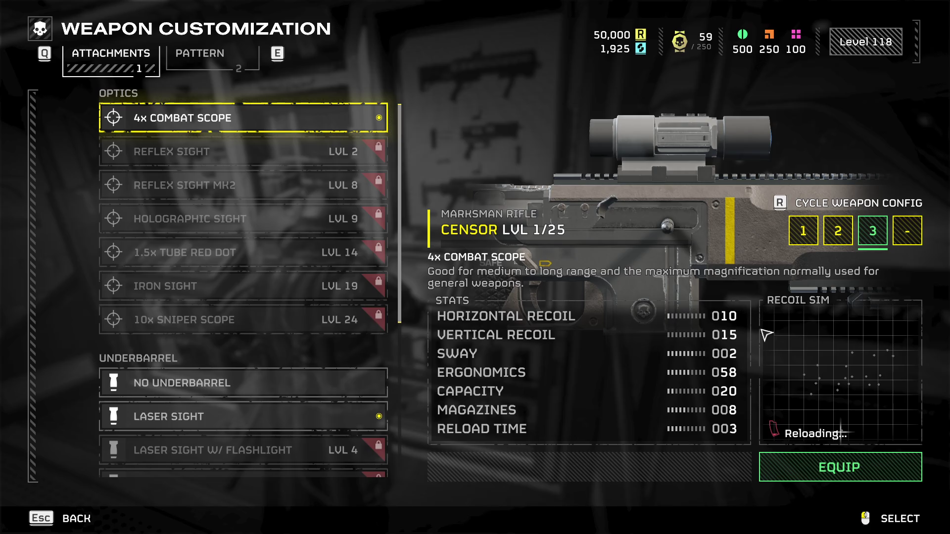
left_click(805, 240)
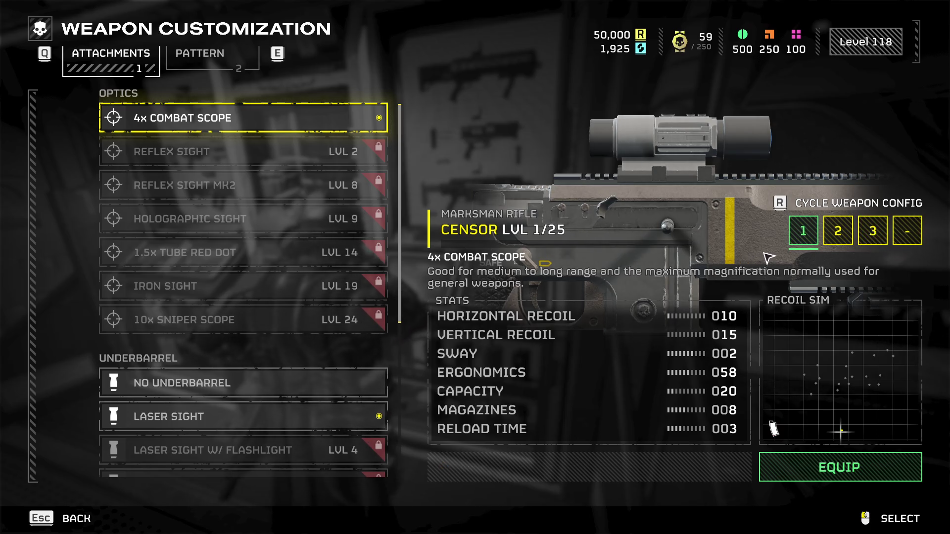
key("r")
key("r")
key("r")
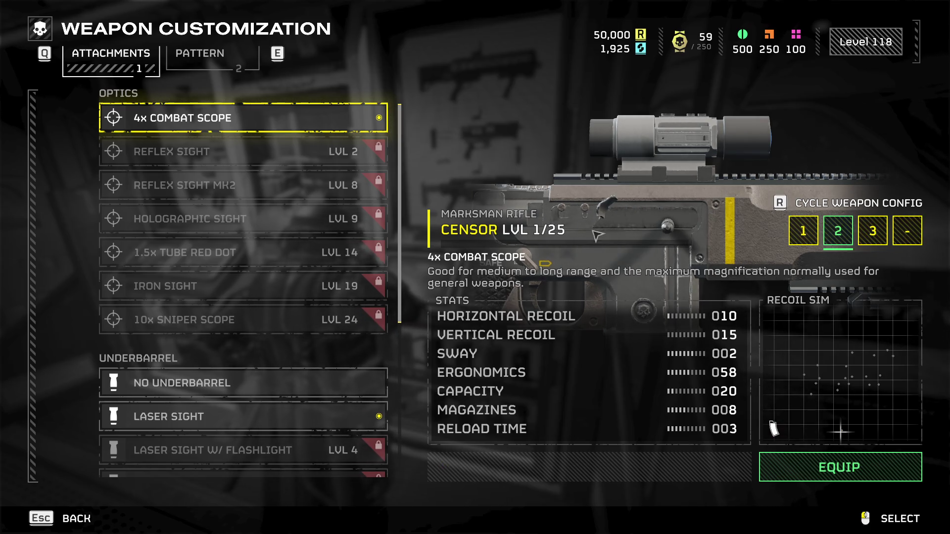
key("r")
key("r")
key("r")
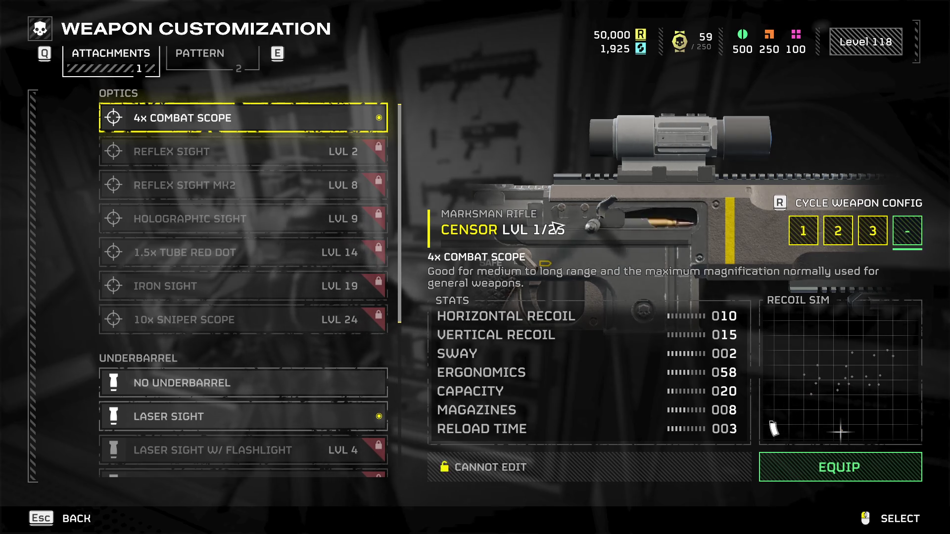
key("r")
key("r")
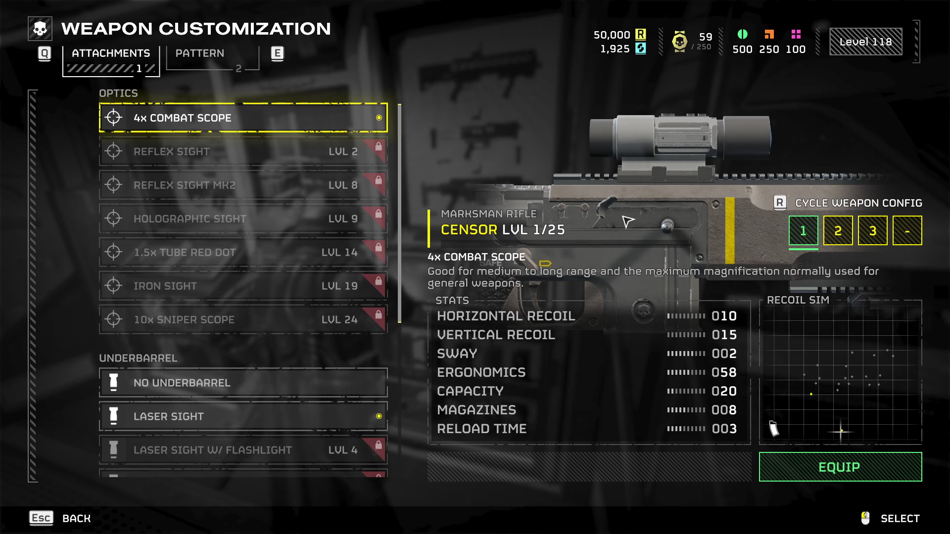
Compare Default and Helldiver paint patterns and equip Helldiver on the rifle.
key("e")
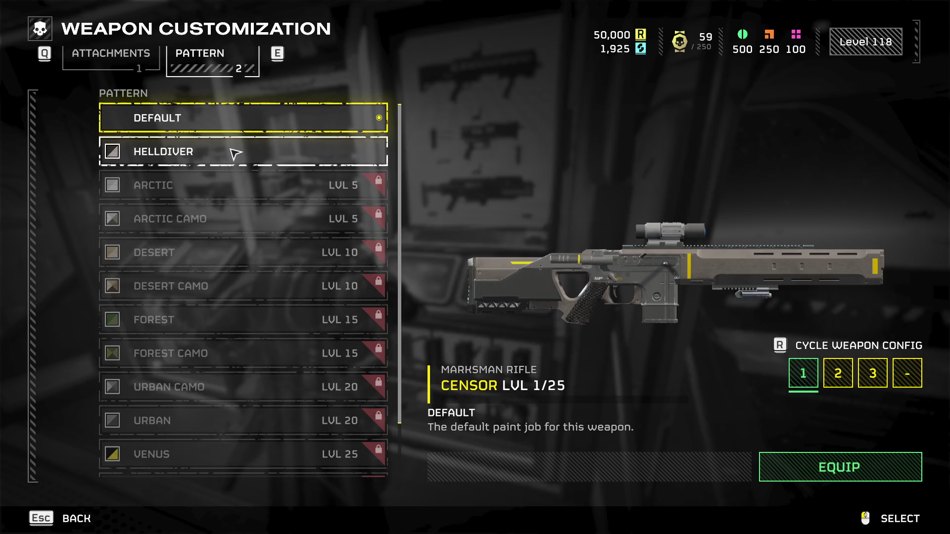
left_click(286, 121)
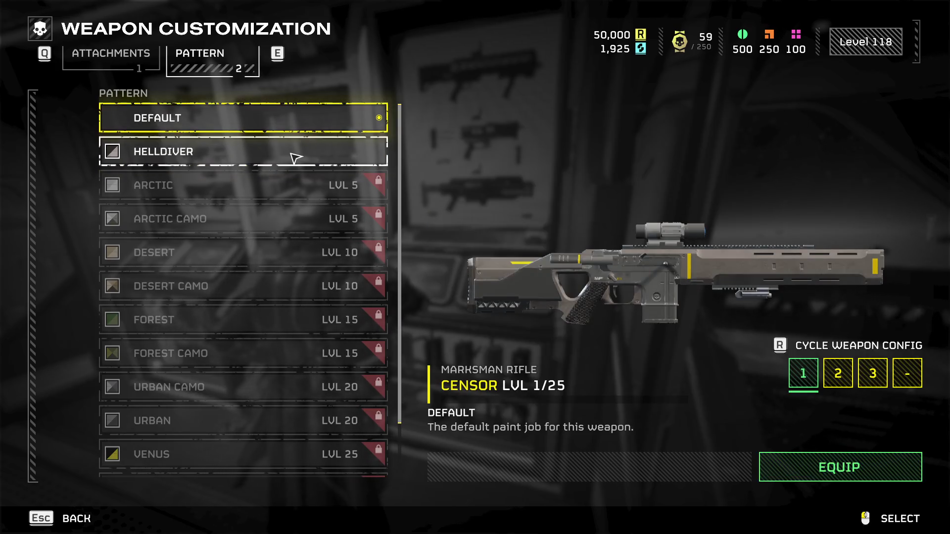
left_click(292, 154)
left_click(302, 135)
left_click(308, 148)
left_click(318, 124)
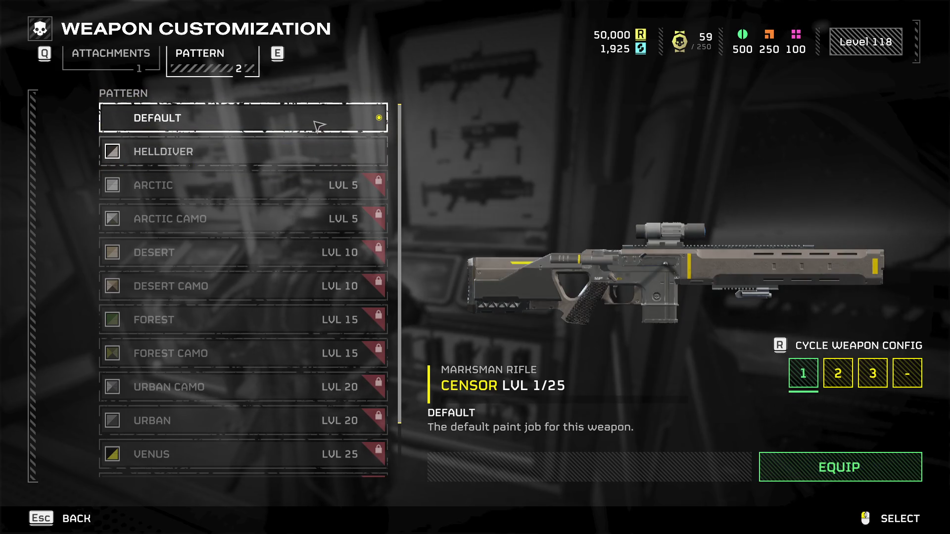
left_click(318, 153)
left_click(835, 469)
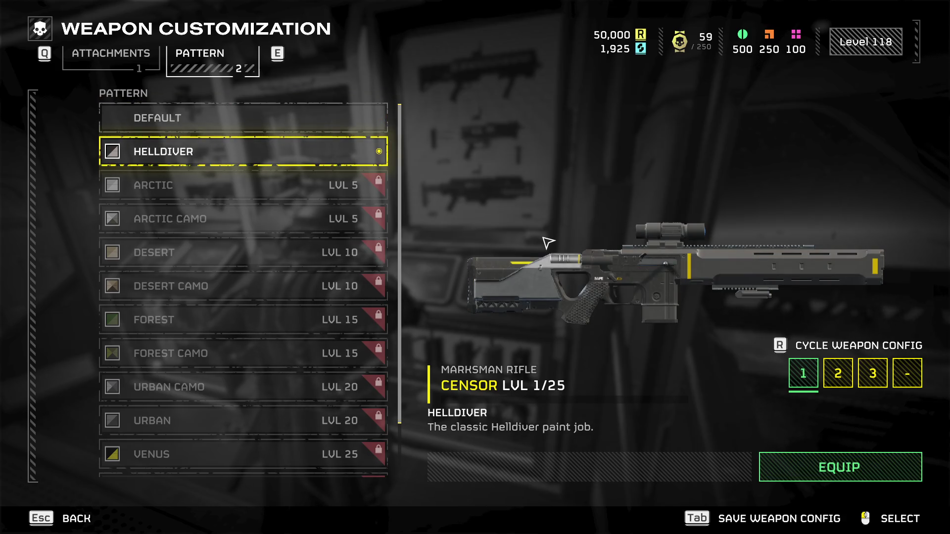
Leave customization and return to the Weaponry primary list.
left_click(242, 126)
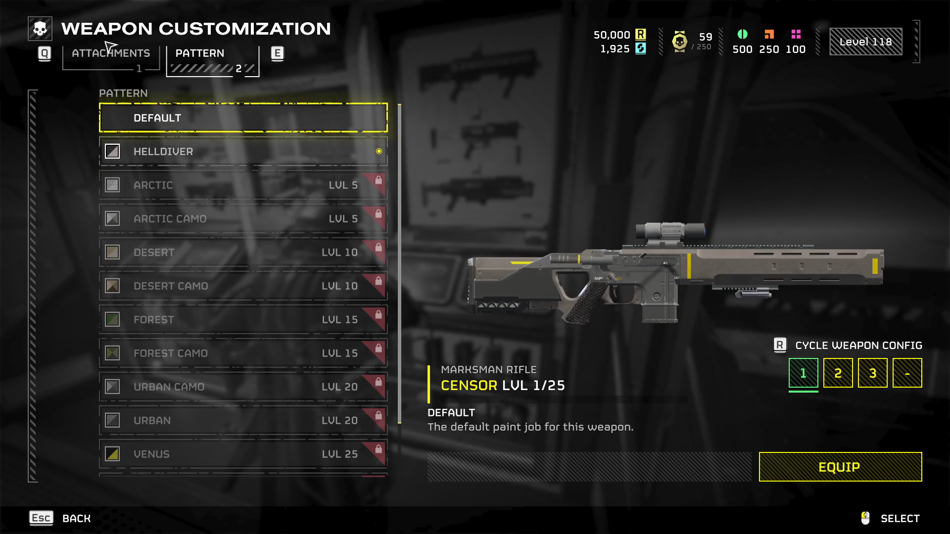
left_click(110, 47)
key("Escape")
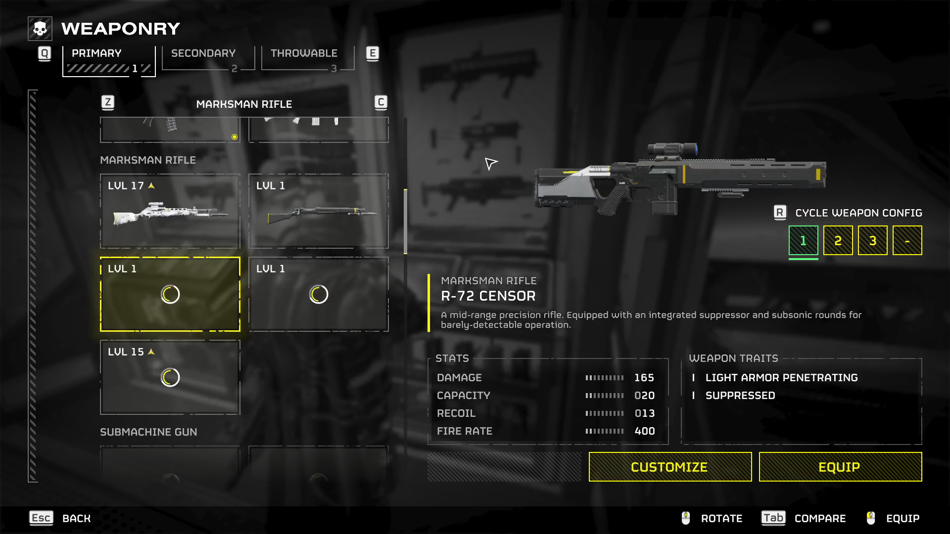
Browse the secondary and throwable lists, viewing the G-10 Incendiary's details.
left_click(225, 78)
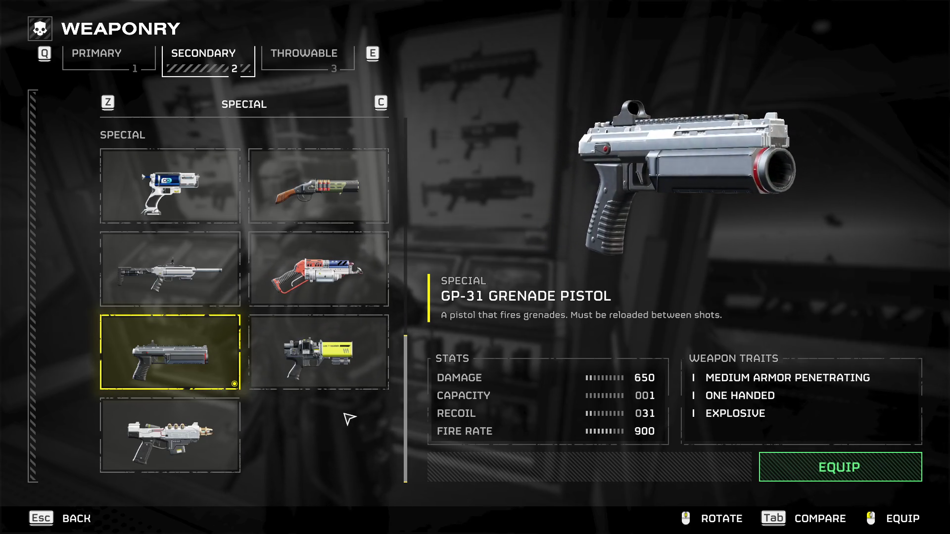
scroll(349, 420, "up", 4)
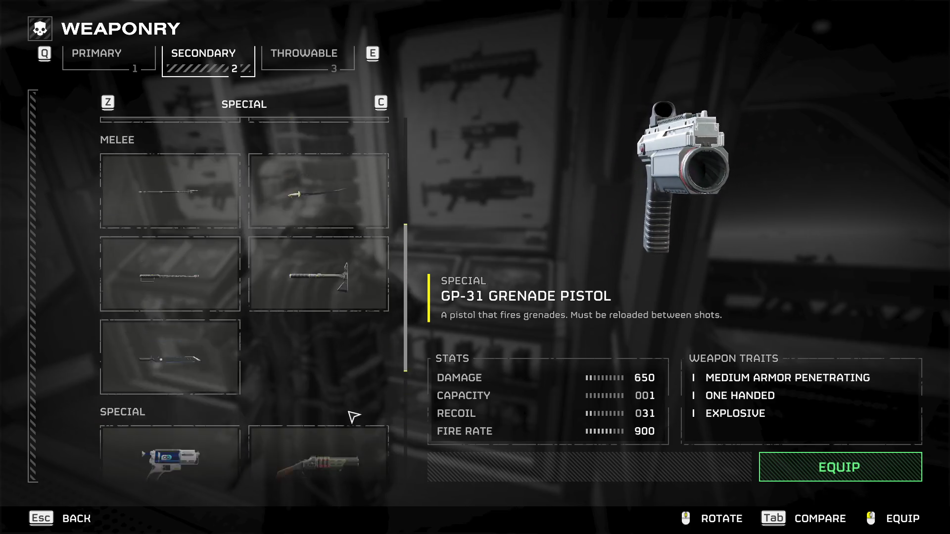
scroll(353, 417, "up", 2)
scroll(354, 417, "up", 3)
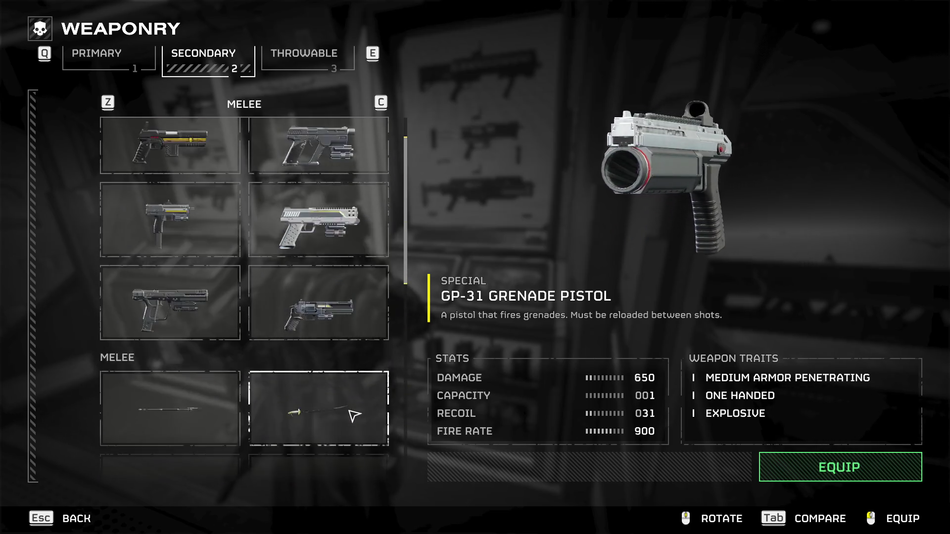
key("e")
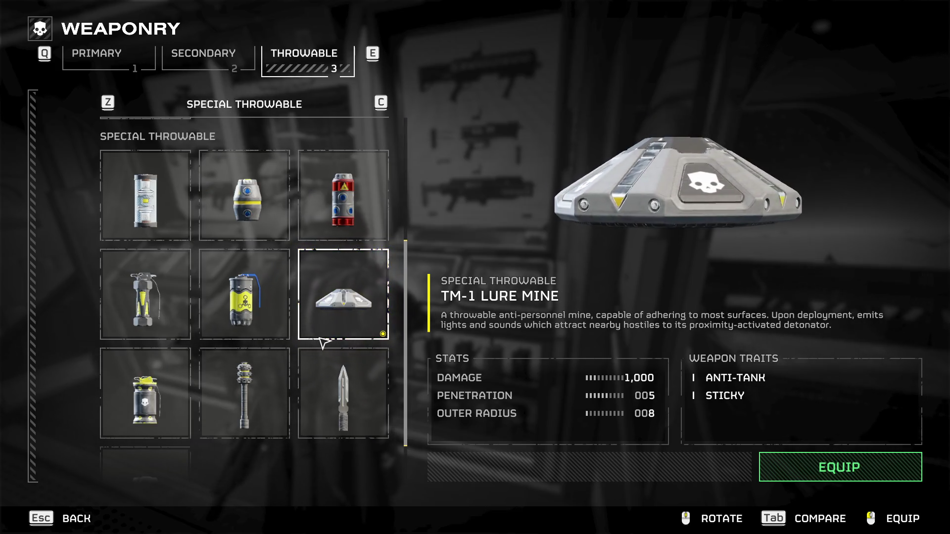
scroll(338, 408, "up", 3)
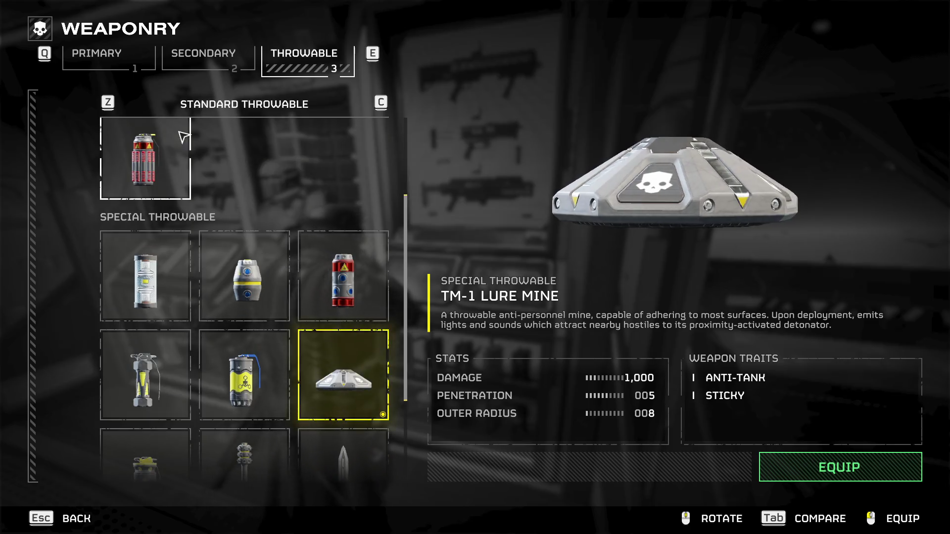
left_click(186, 128)
scroll(311, 295, "down", 4)
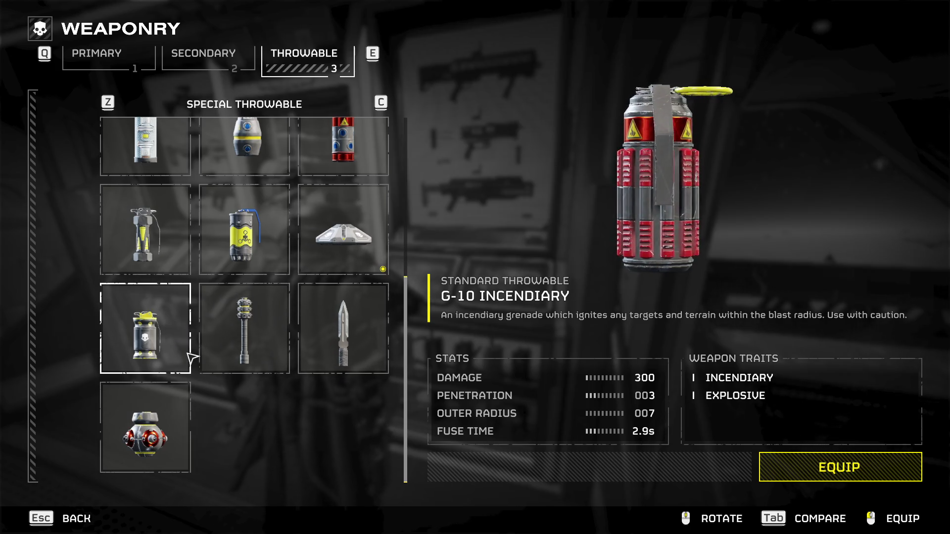
Scroll through the primary weapon list and back out of it.
left_click(121, 69)
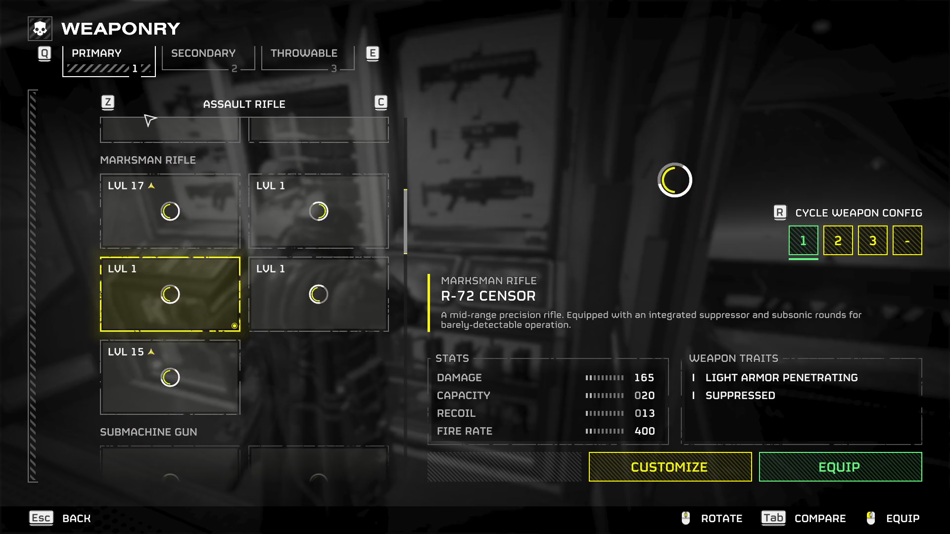
scroll(319, 365, "down", 2)
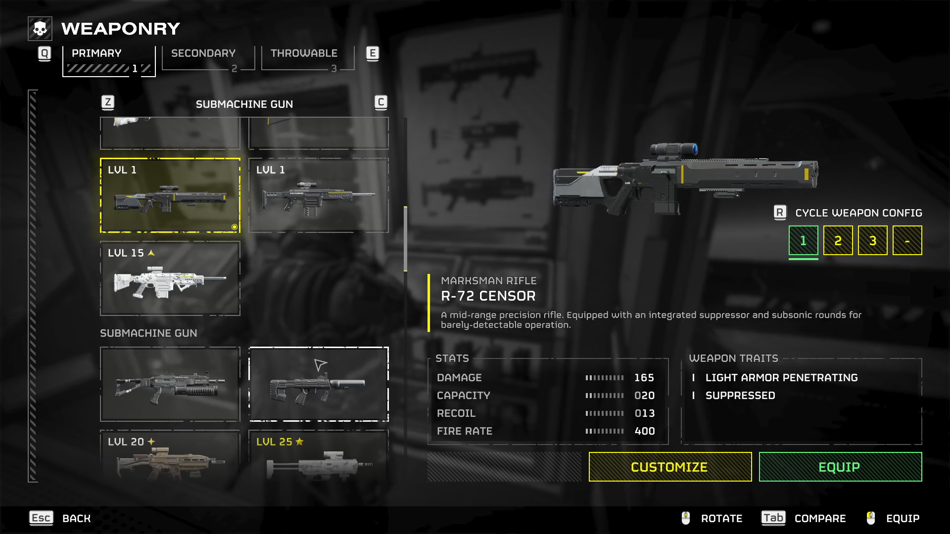
scroll(320, 365, "down", 3)
scroll(321, 366, "down", 4)
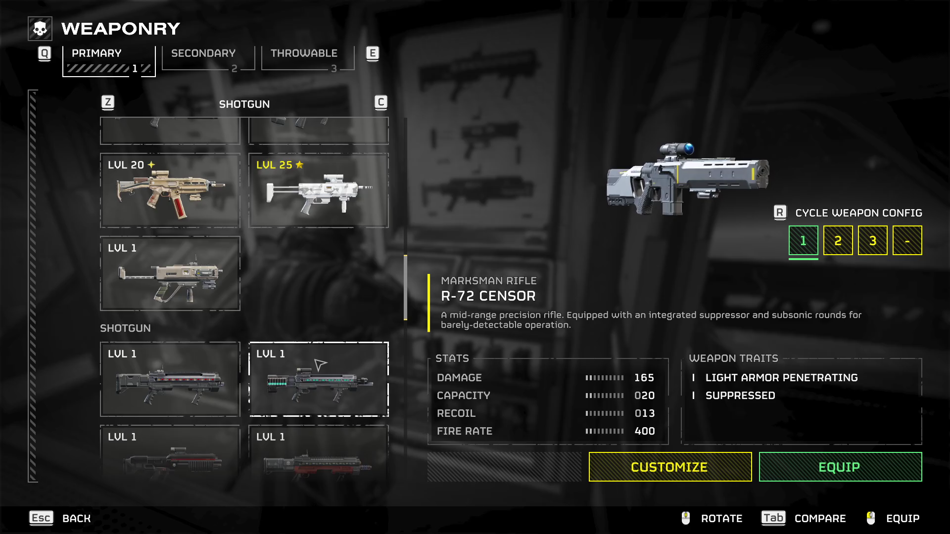
scroll(319, 365, "down", 5)
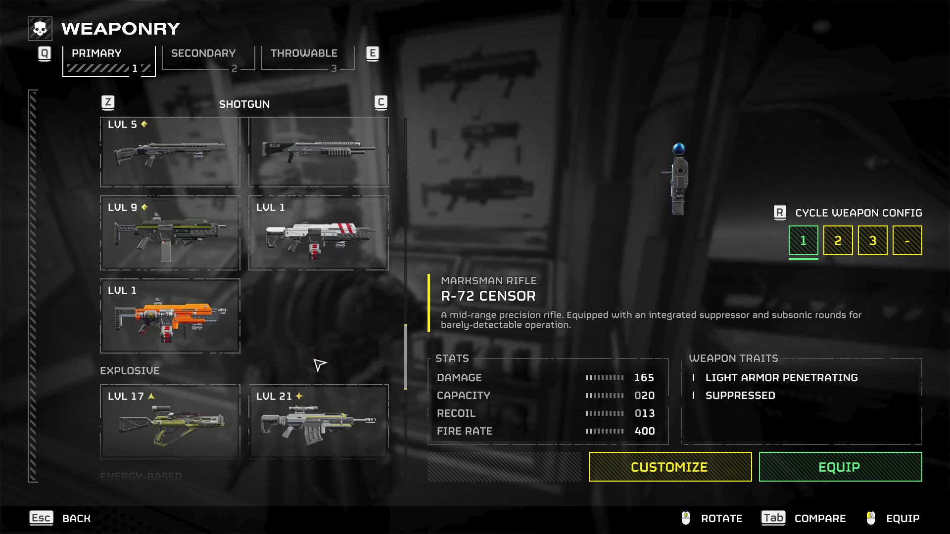
scroll(316, 365, "down", 1)
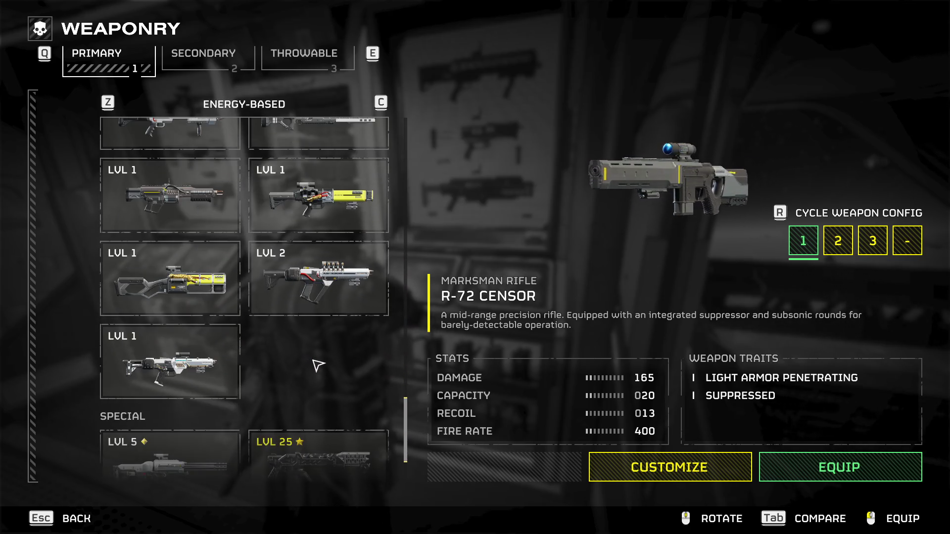
scroll(318, 365, "down", 2)
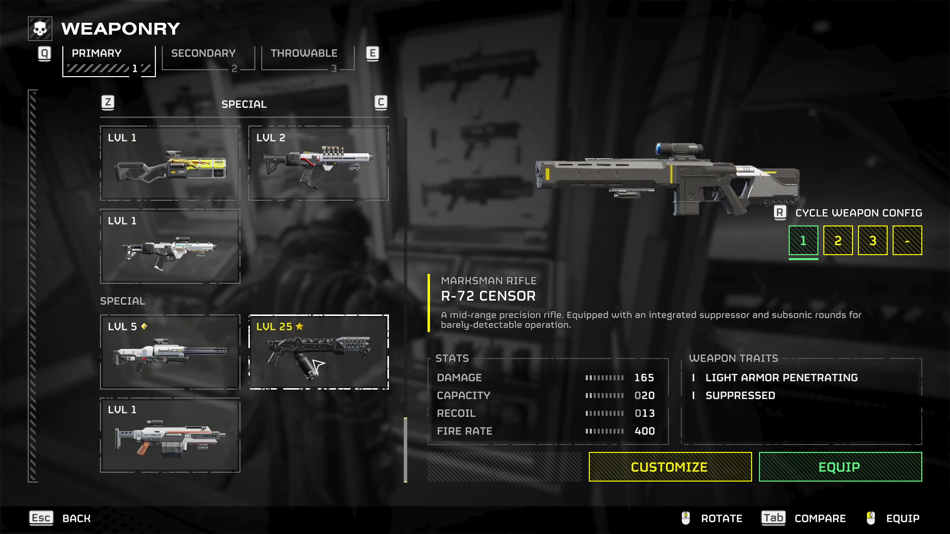
key("Escape")
Open the secondary weapons and view the P-35 Re-Educator and M6C/SOCOM Pistol details.
left_click(455, 333)
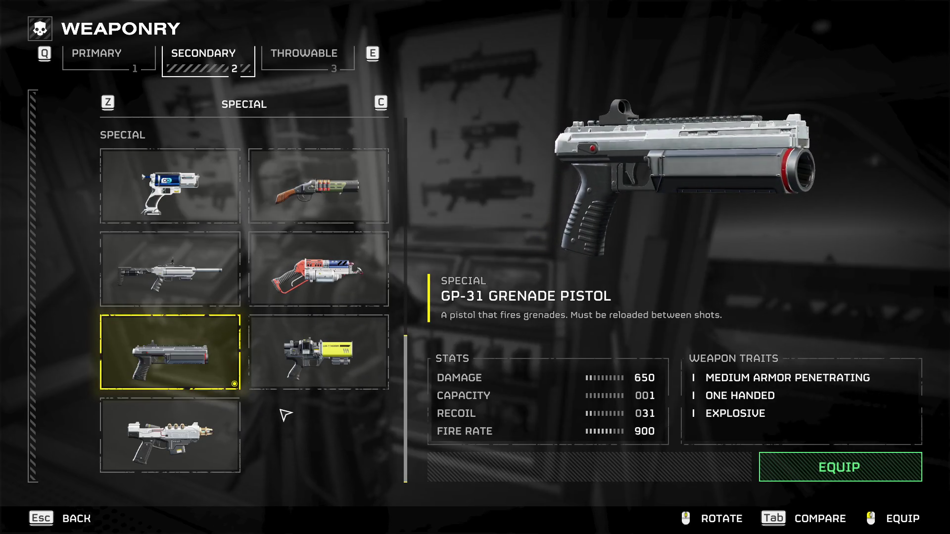
scroll(285, 414, "up", 1)
left_click(213, 352)
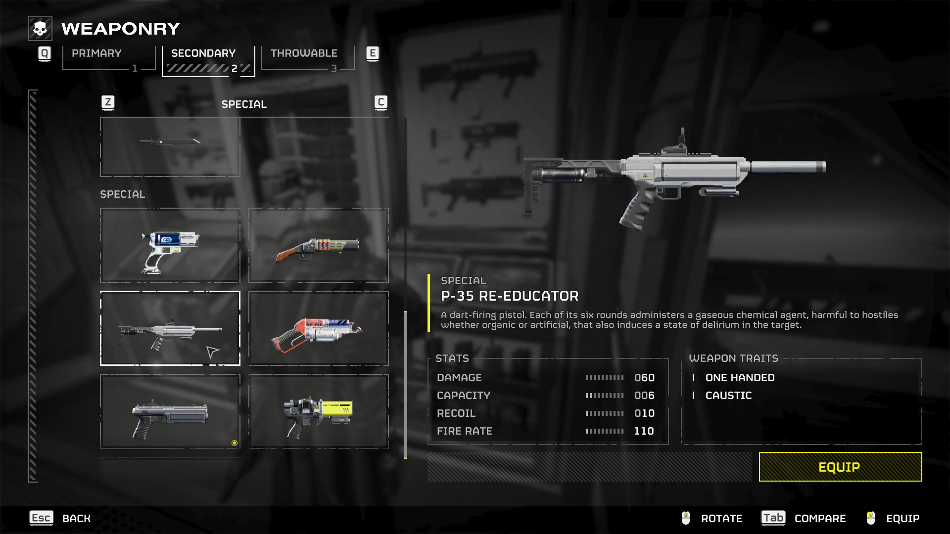
scroll(213, 352, "up", 6)
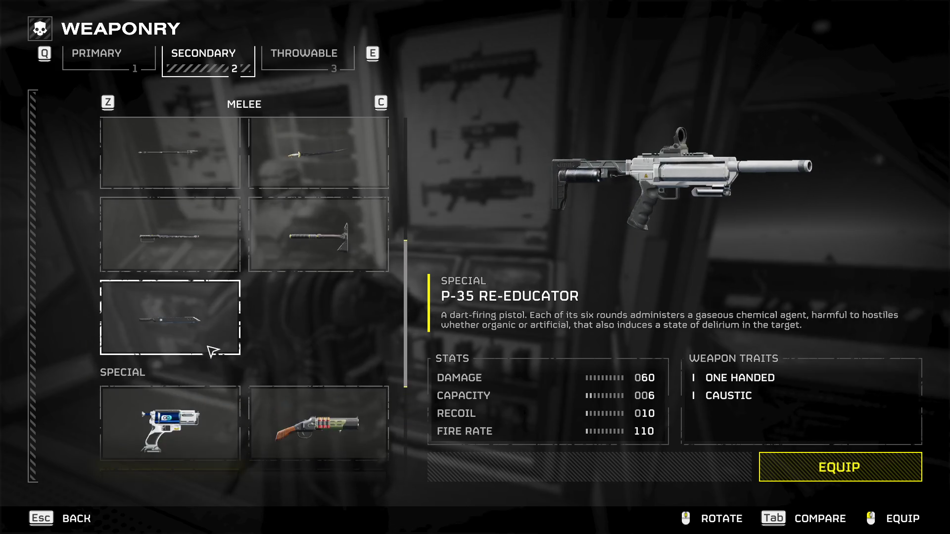
scroll(243, 389, "up", 2)
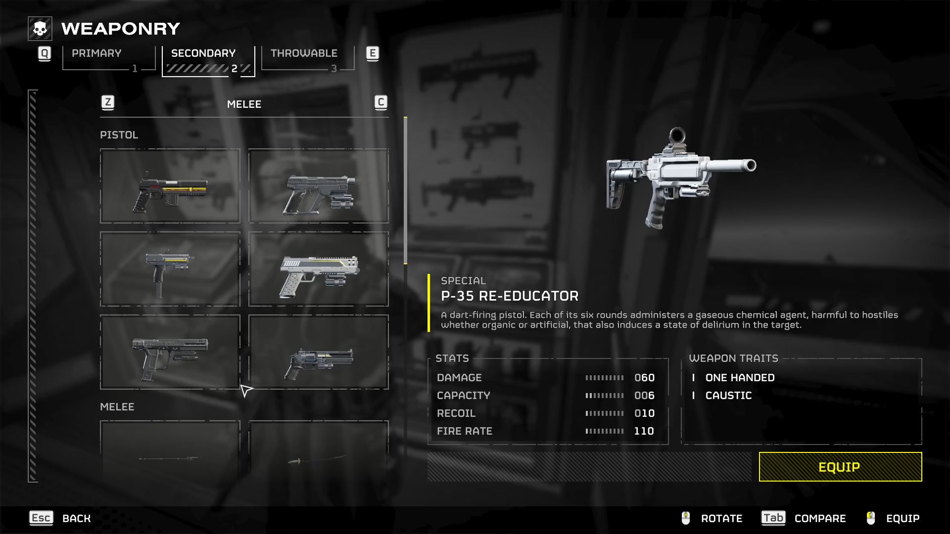
left_click(210, 360)
scroll(236, 375, "down", 7)
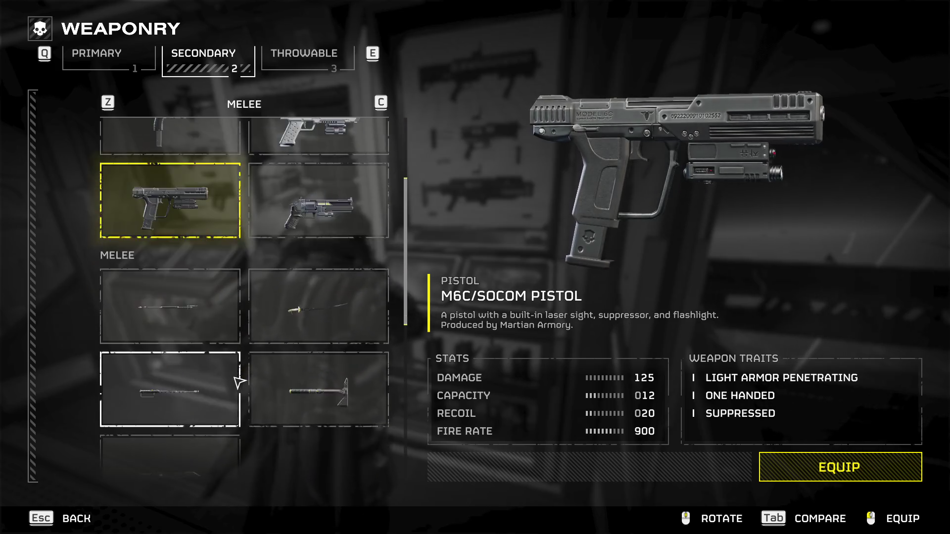
scroll(238, 376, "up", 7)
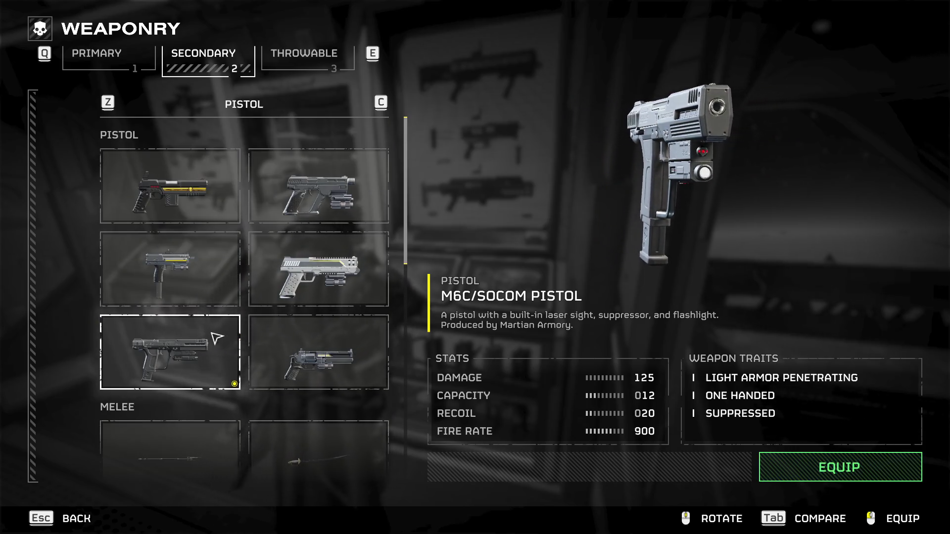
Cycle through the throwable, primary and secondary lists down to the lower secondaries.
key("e")
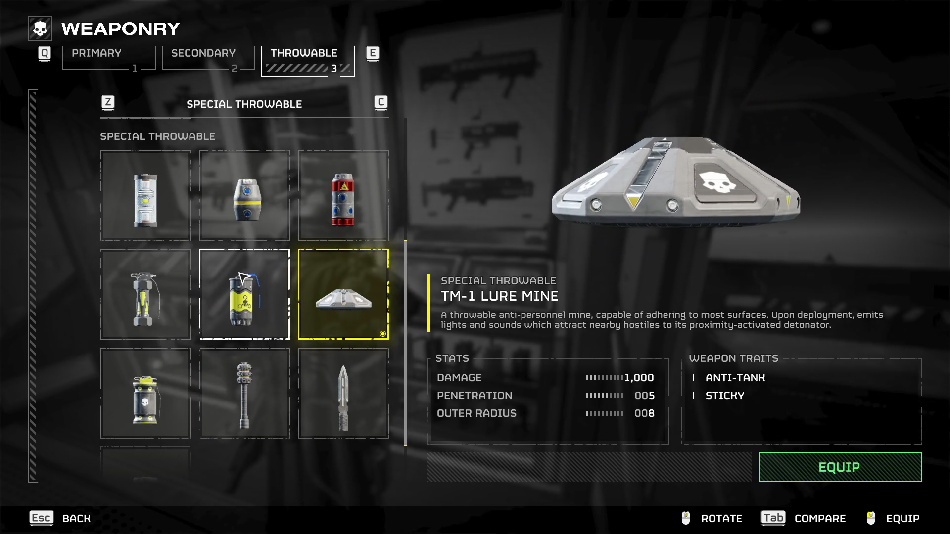
scroll(242, 276, "down", 2)
scroll(247, 339, "up", 3)
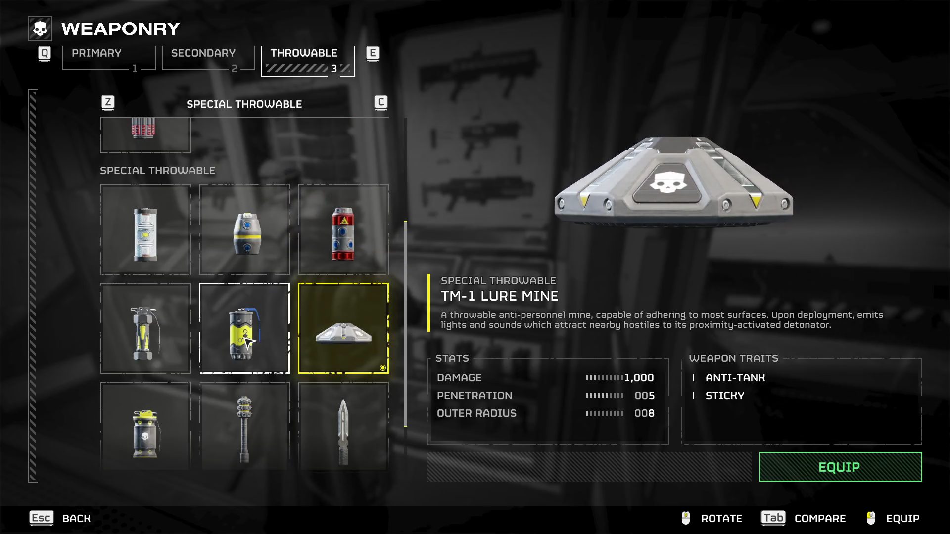
left_click(132, 66)
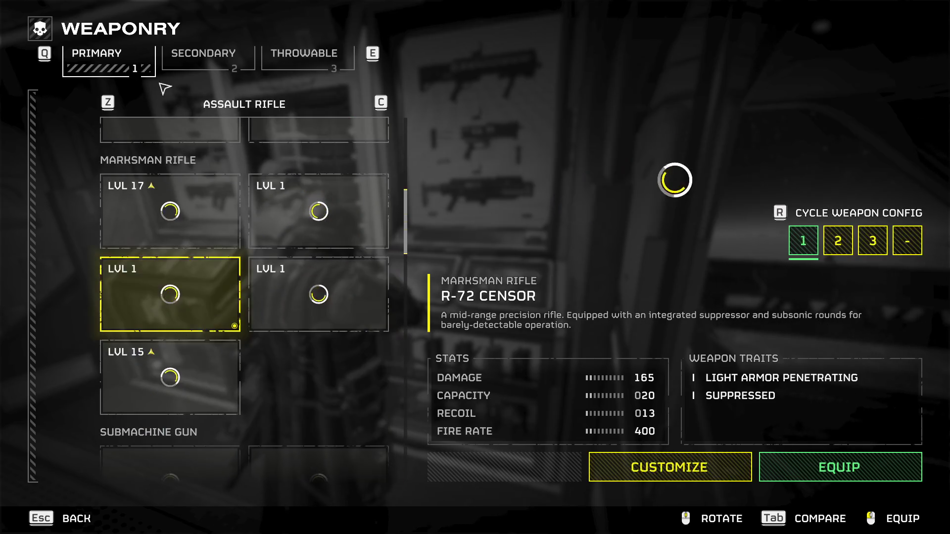
key("e")
scroll(161, 365, "down", 2)
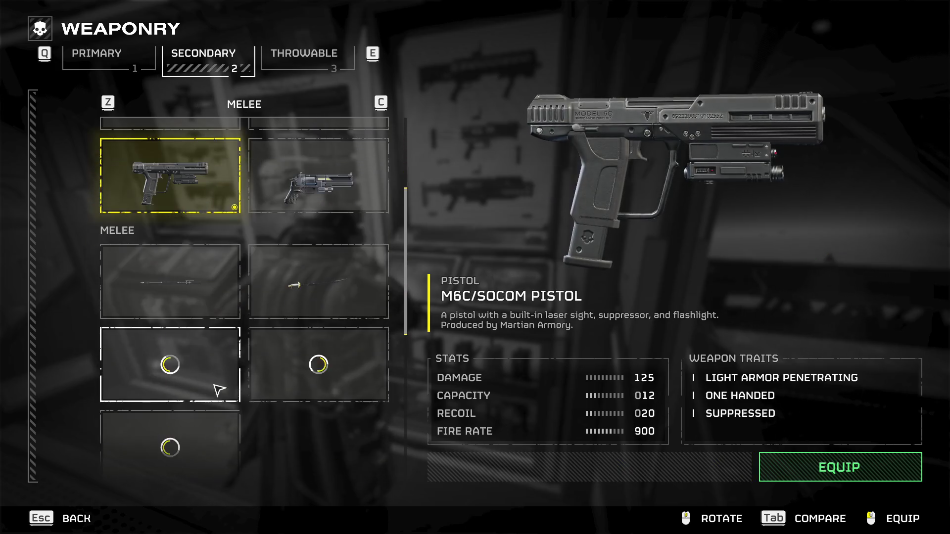
scroll(218, 392, "down", 1)
scroll(222, 385, "down", 3)
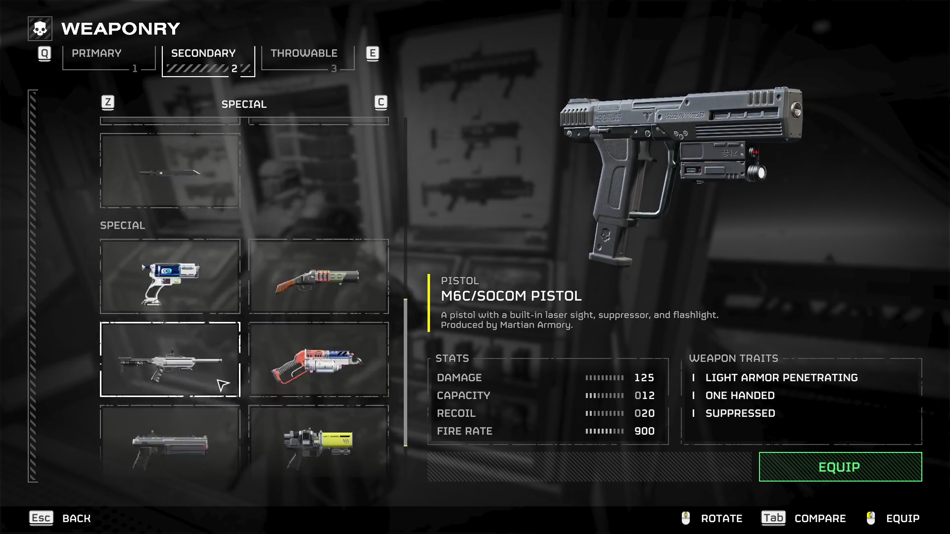
Equip the GP-31 Grenade Pistol, compare it with the P-72 Crisper, then return to the Armory overview.
left_click(226, 376)
scroll(226, 376, "up", 1)
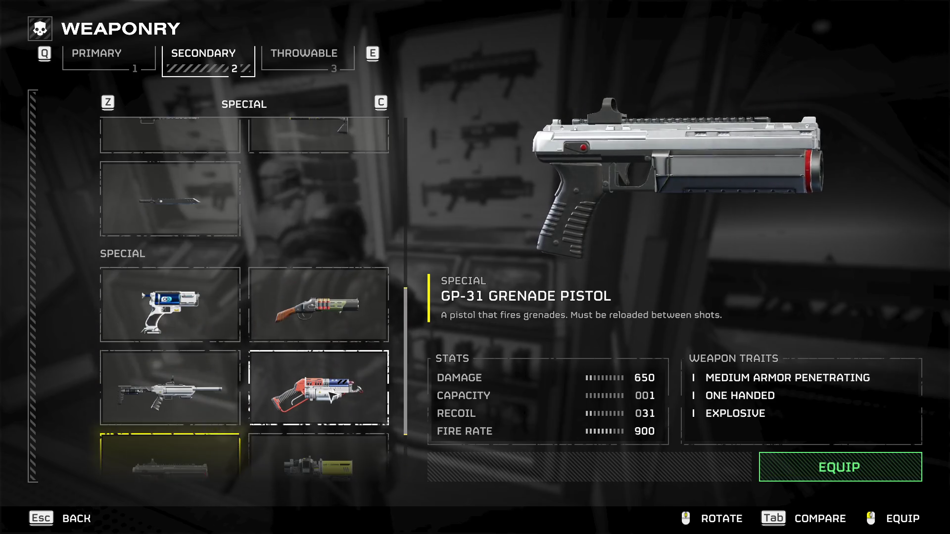
key("Tab")
scroll(316, 336, "down", 1)
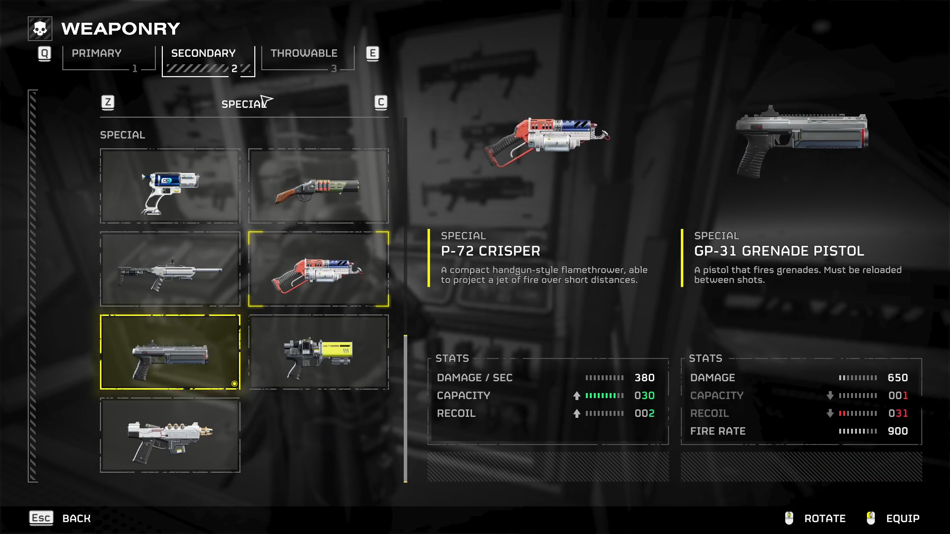
key("e")
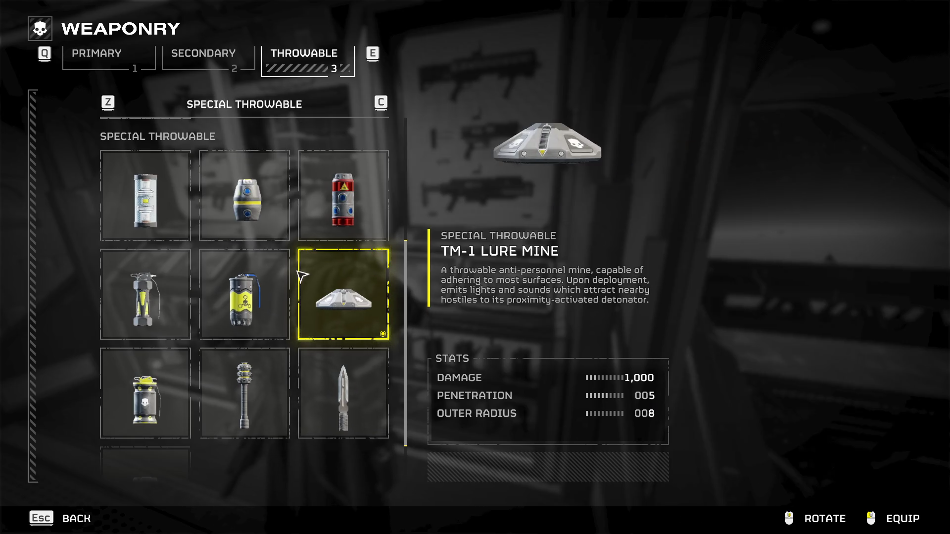
scroll(307, 341, "down", 1)
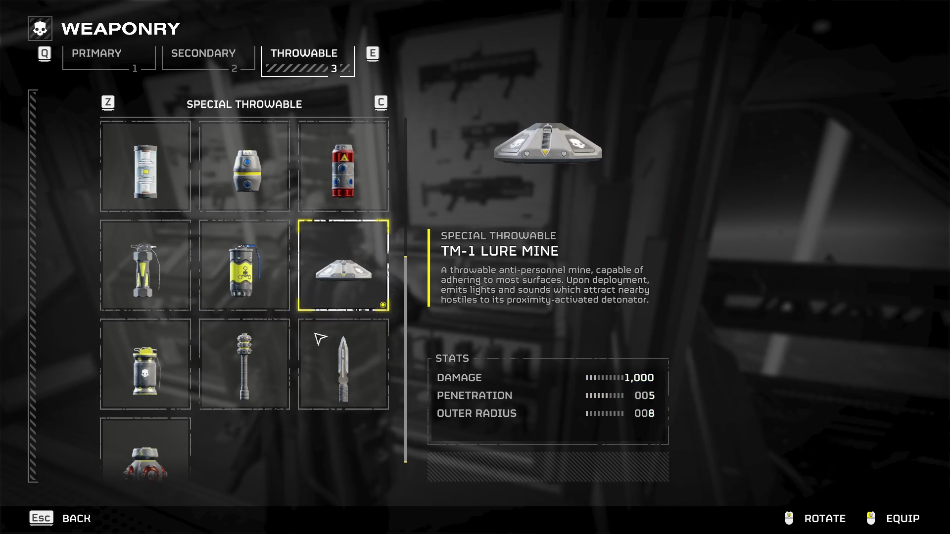
key("Escape")
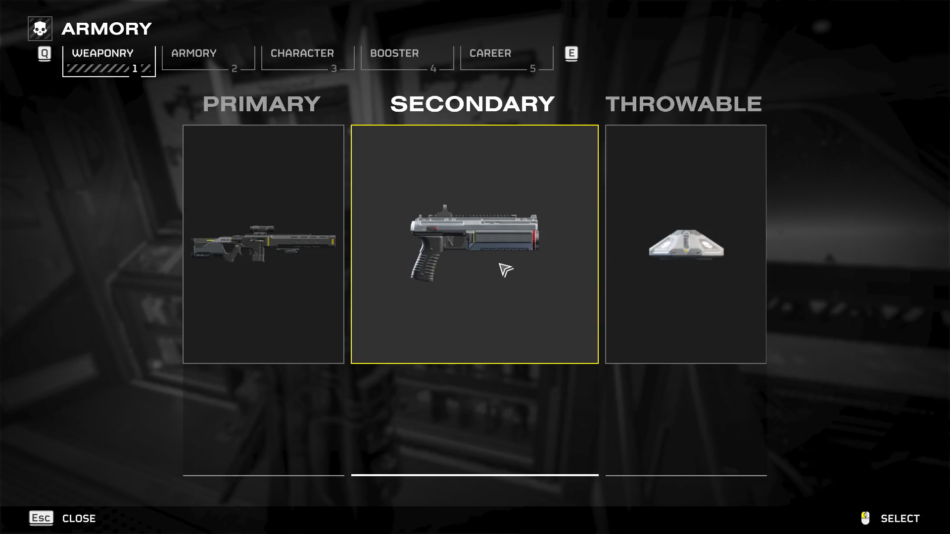
Leave the Armory, walk to the galaxy table and zoom out to the Galactic War map.
key("Escape")
key("w")
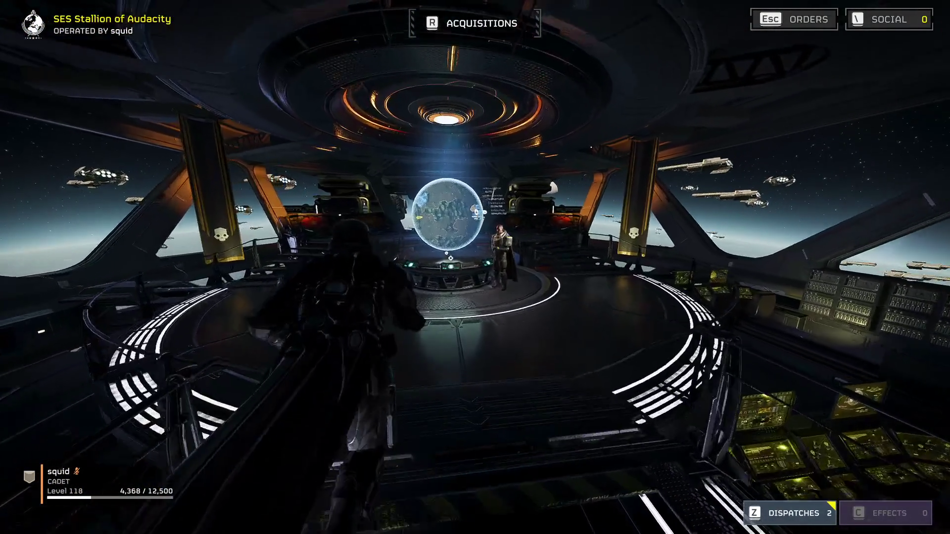
key("e")
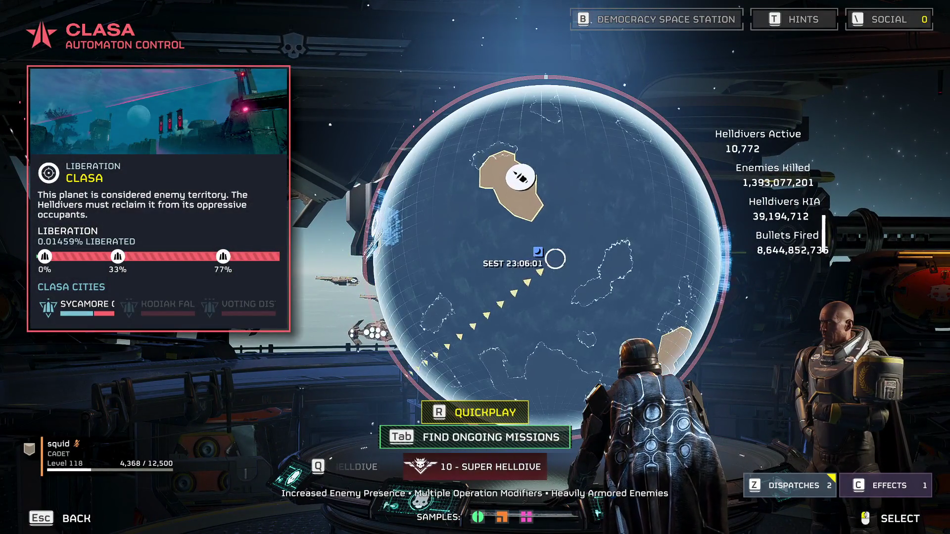
key("Escape")
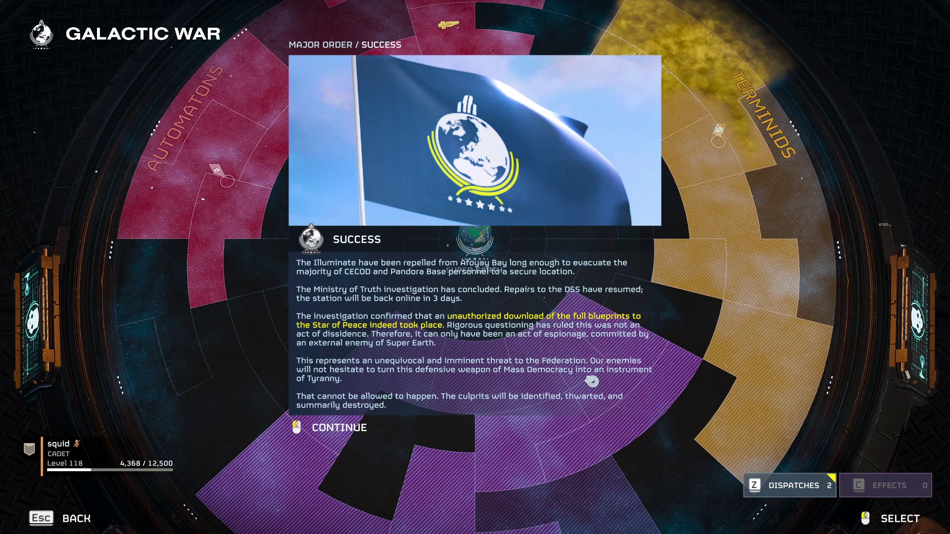
Dismiss the Major Order success report and the new Major Order briefing.
left_click(592, 381)
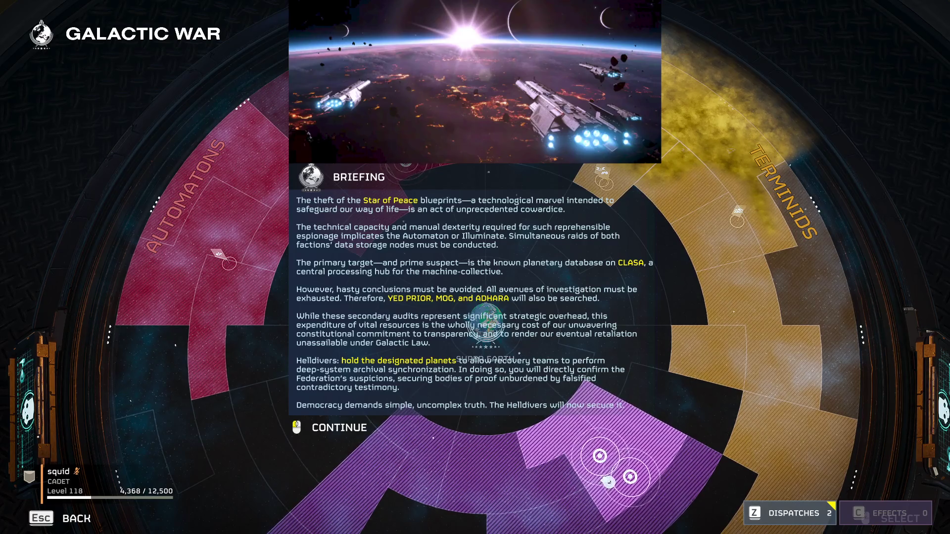
left_click(445, 95)
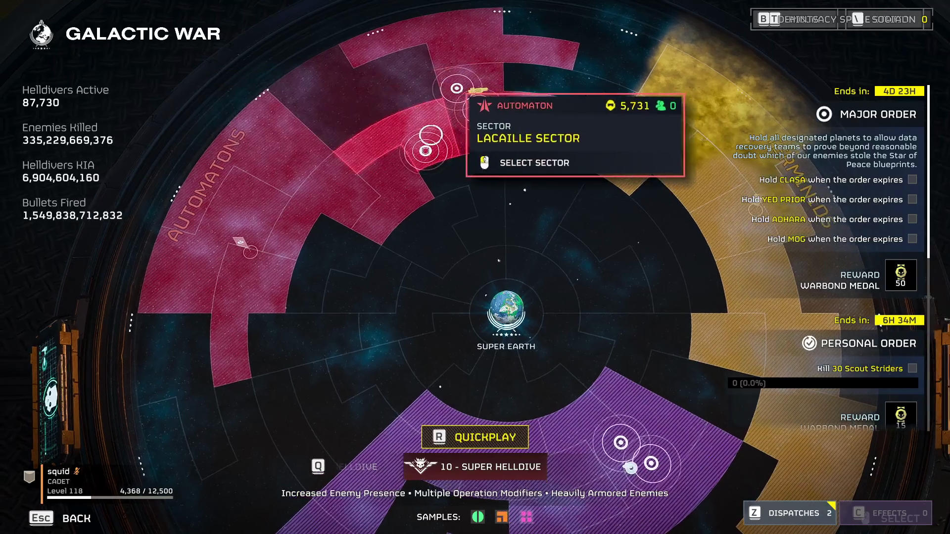
Zoom into the Tanis Sector, check the dispatches, and open Yed Prior's planet view.
left_click(456, 131)
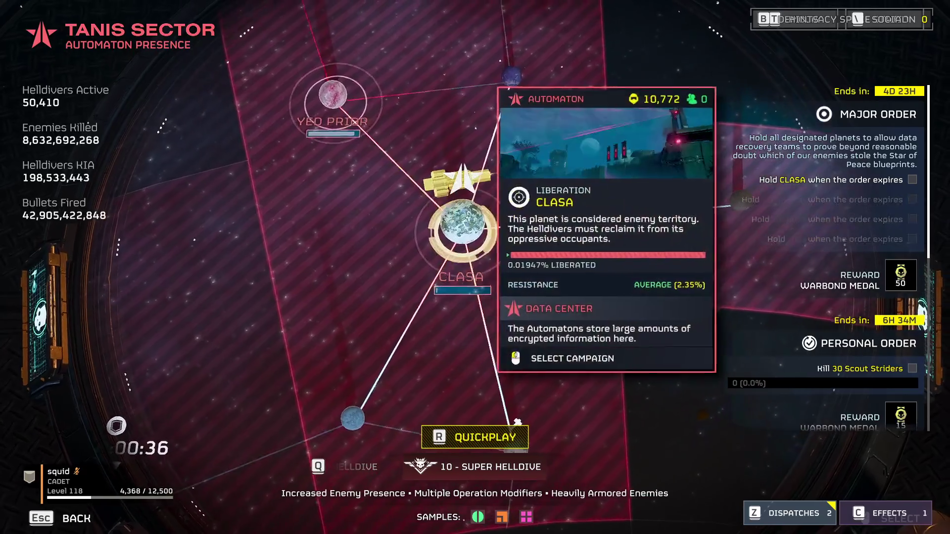
key("z")
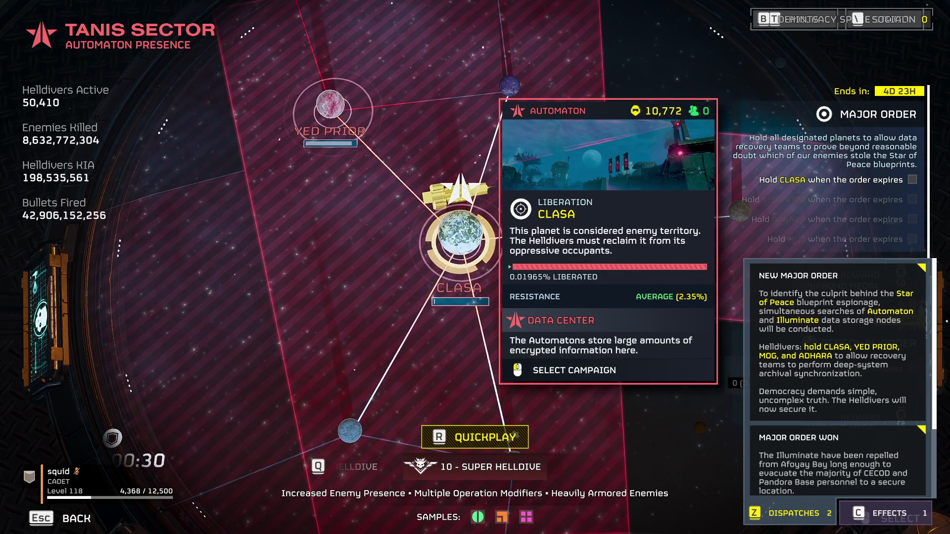
scroll(425, 247, "down", 2)
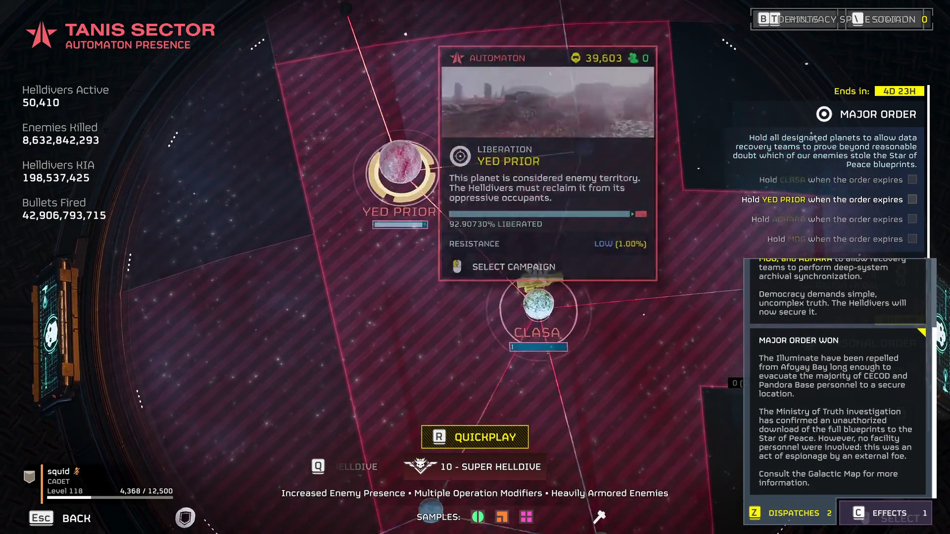
left_click(394, 172)
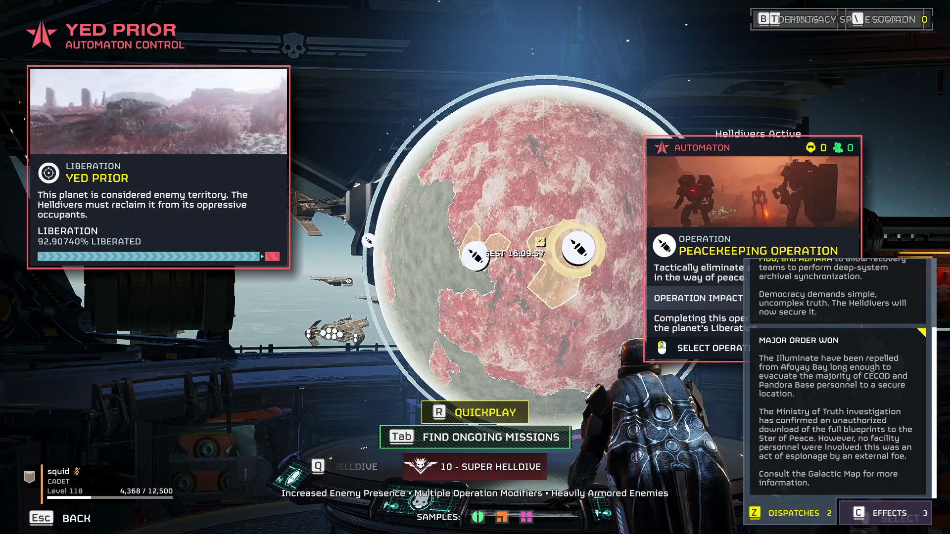
Scan Yed Prior for missions, inspect the Peacekeeping Operation, then jump to the 3/4 mission.
key("Tab")
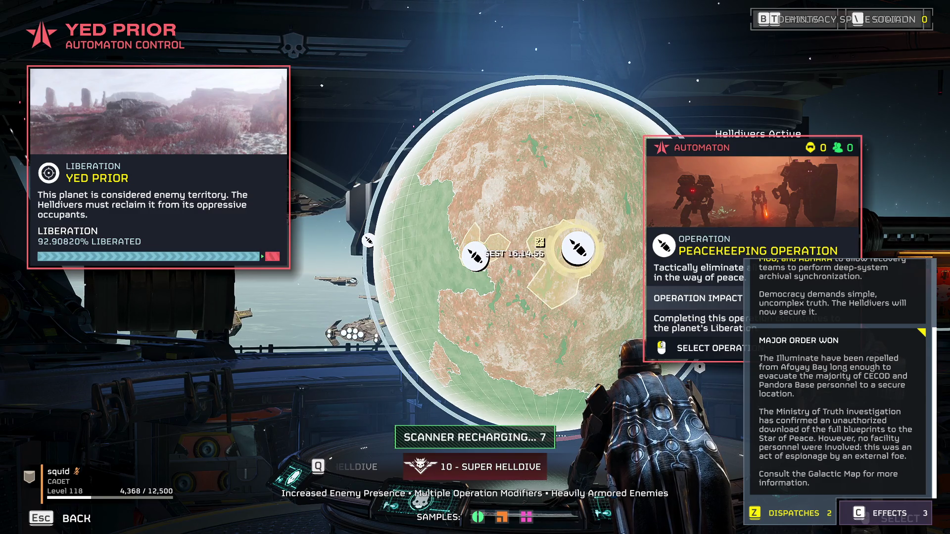
mouse_move(577, 247)
left_mouse_down()
mouse_move(540, 255)
mouse_move(556, 258)
mouse_move(550, 243)
left_mouse_up()
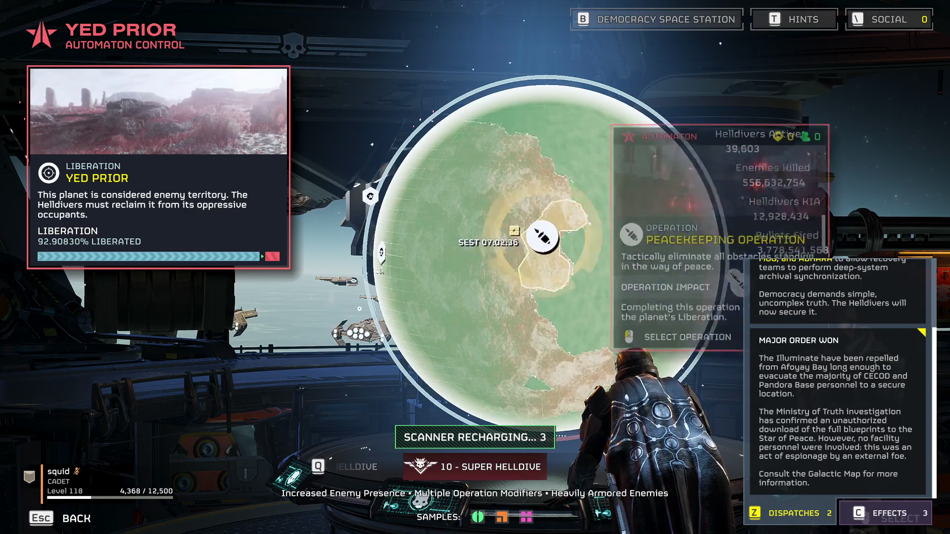
left_click(549, 243)
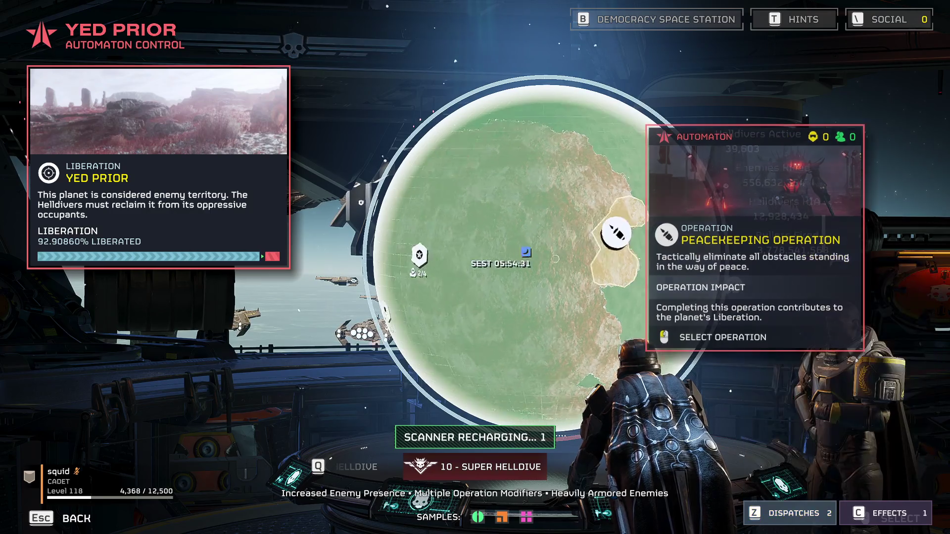
key("Escape")
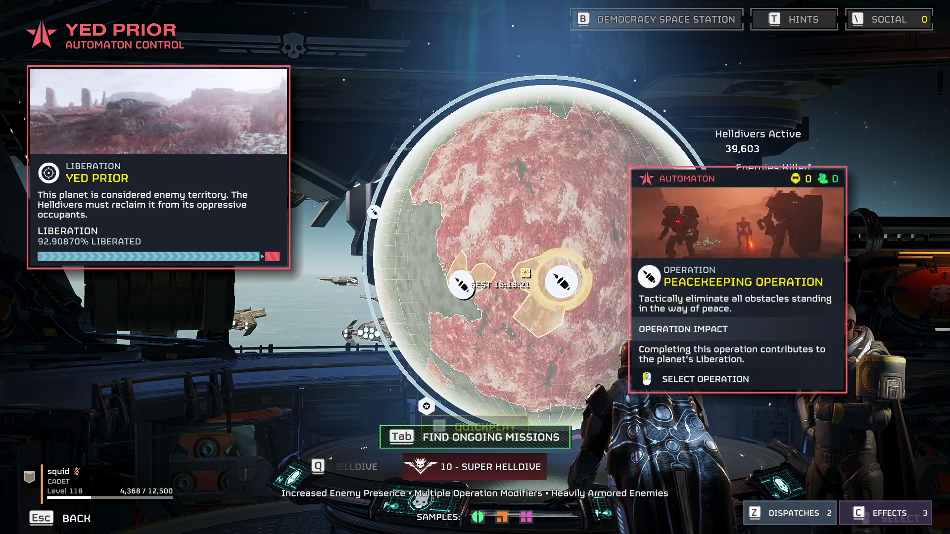
key("Tab")
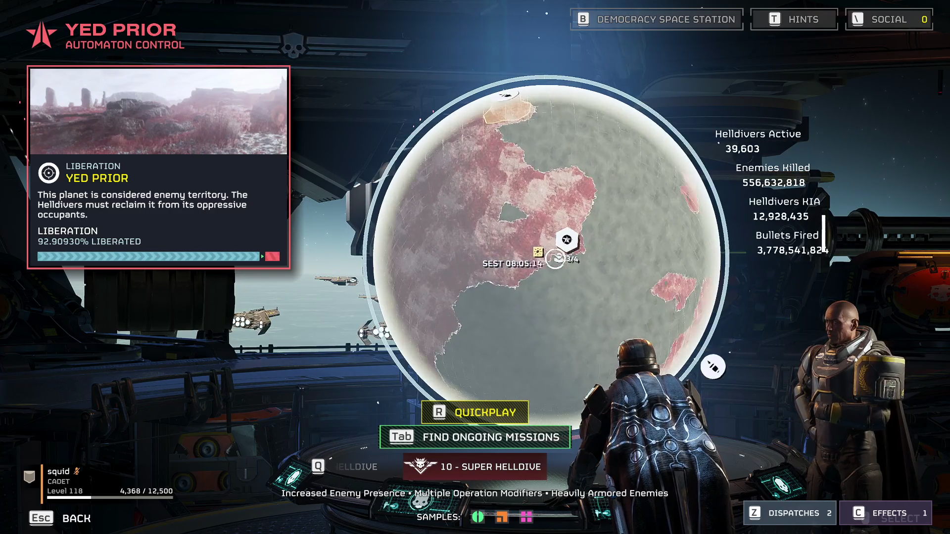
mouse_move(553, 258)
key("Tab")
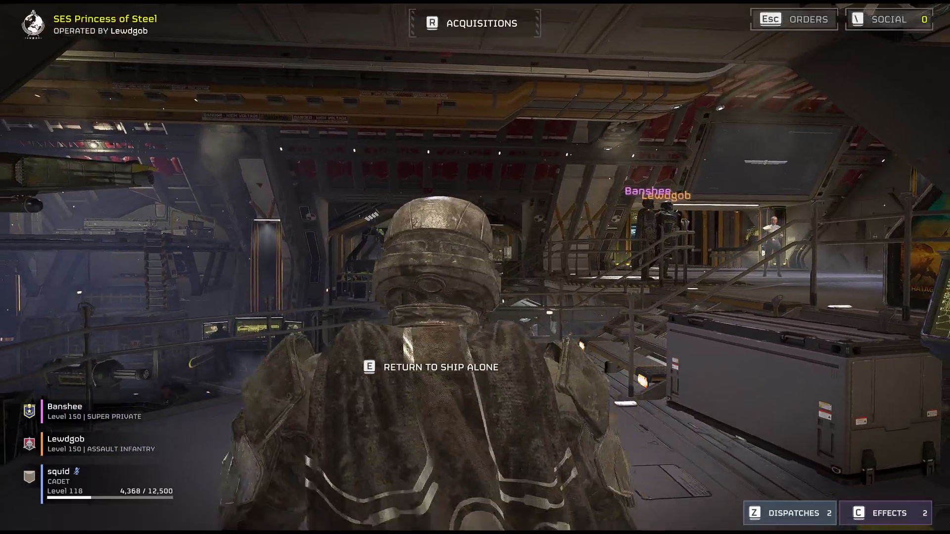
key("w")
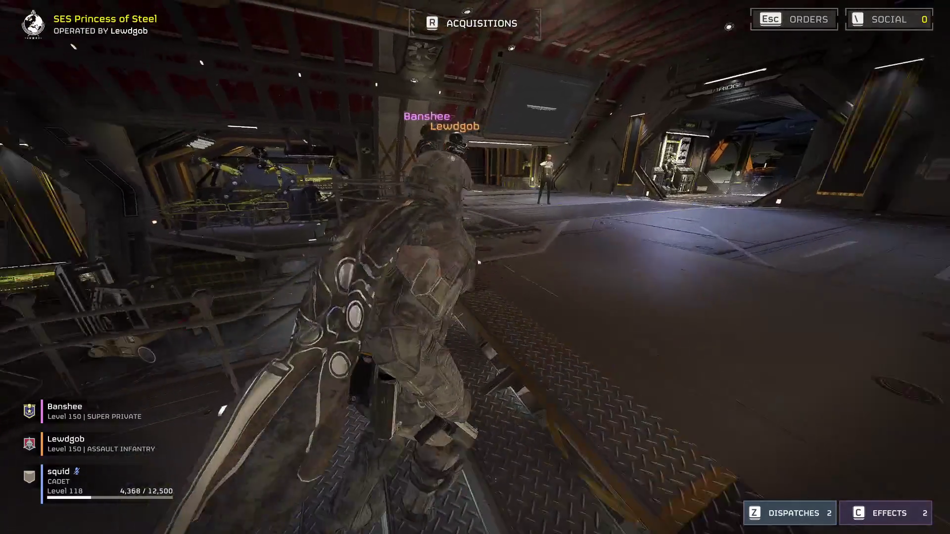
key("w")
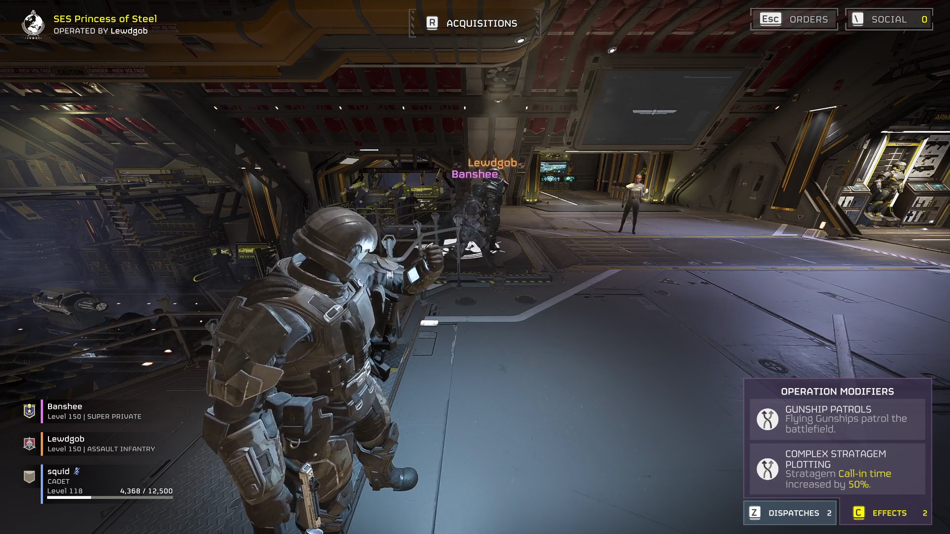
key("w")
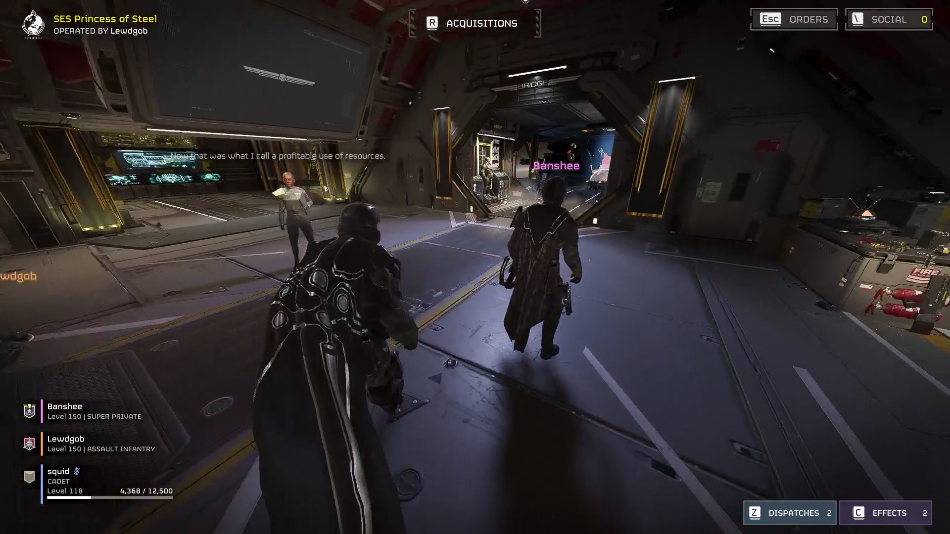
key("w")
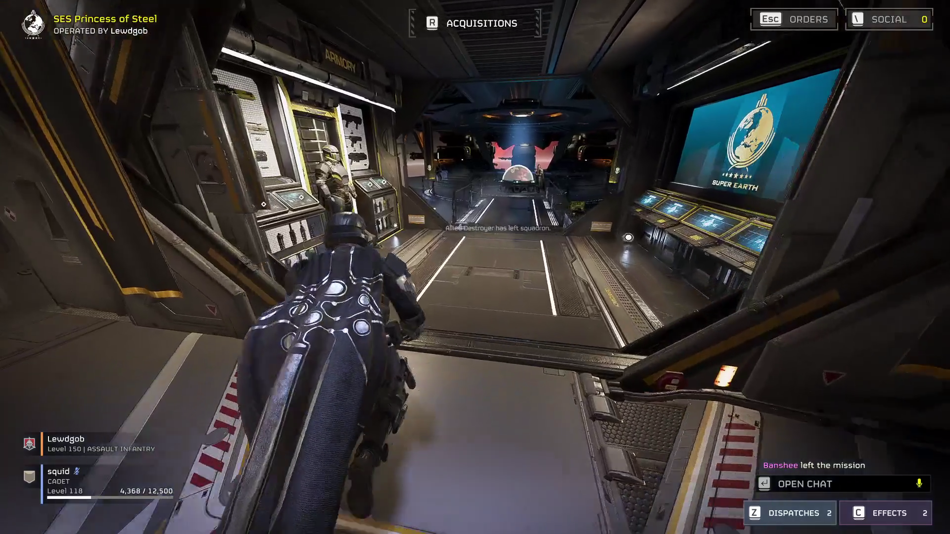
key("w")
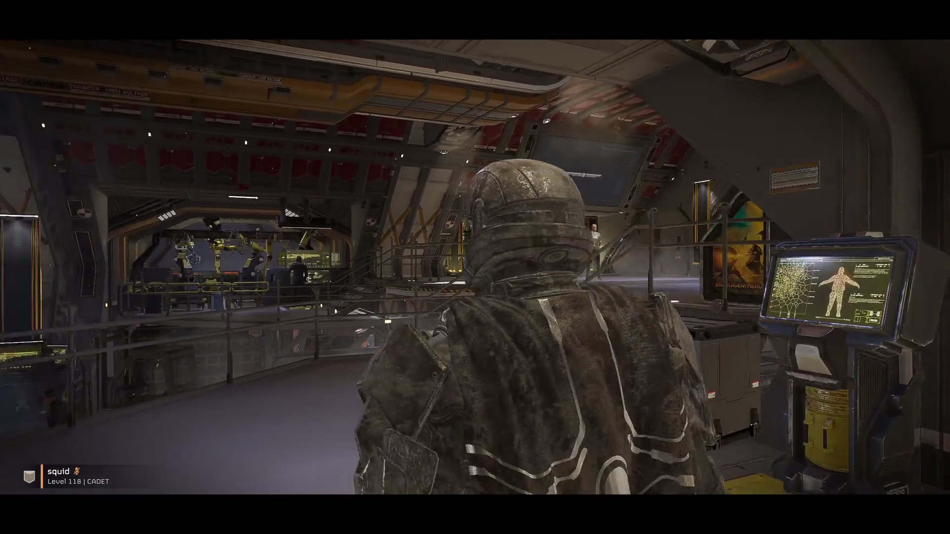
key("w")
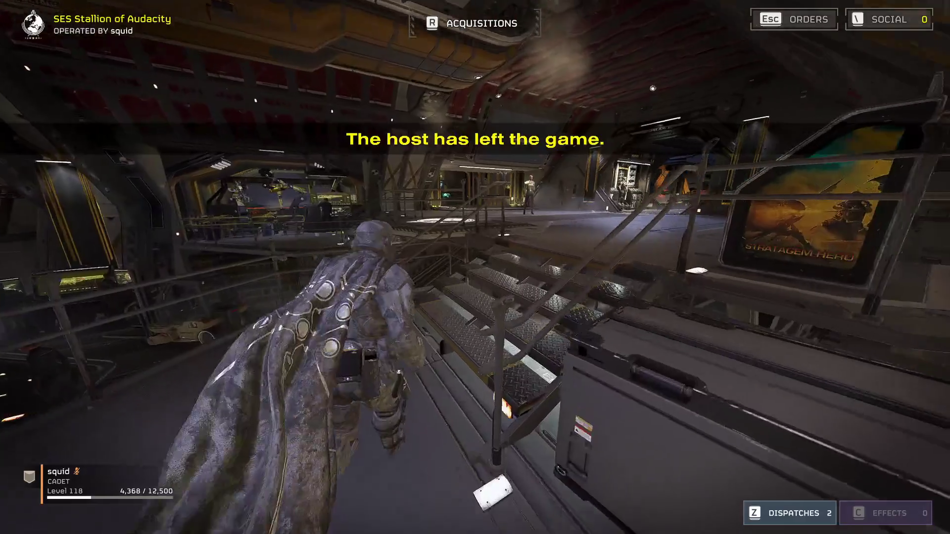
key("w")
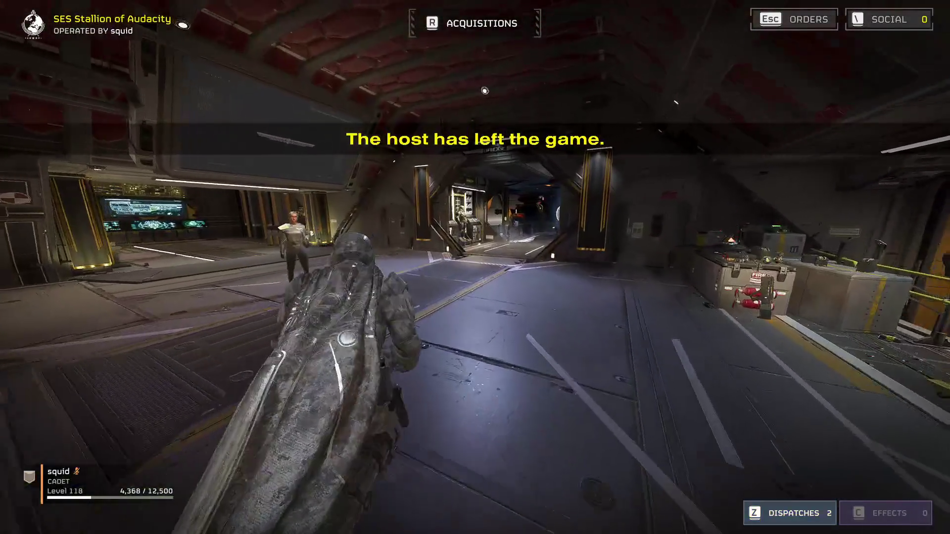
key("w")
key("w")
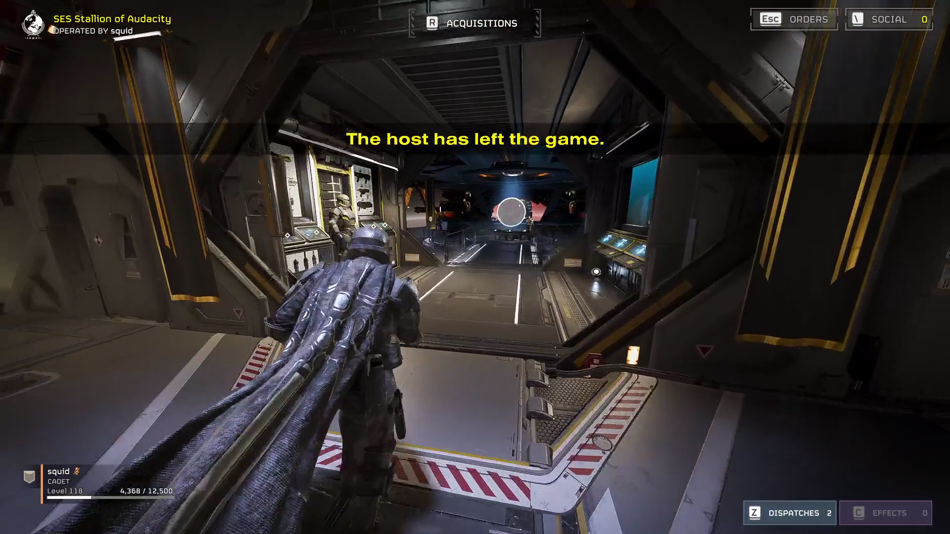
key("w")
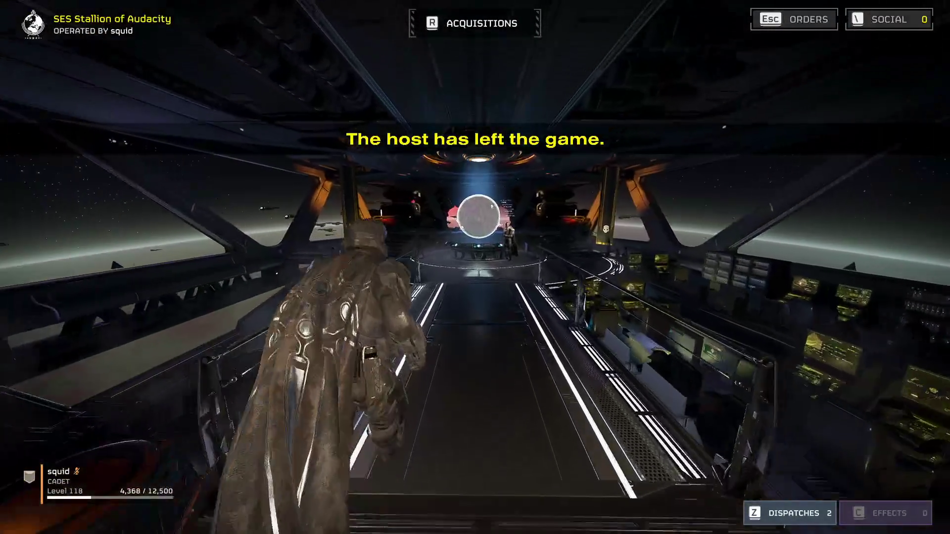
key("w")
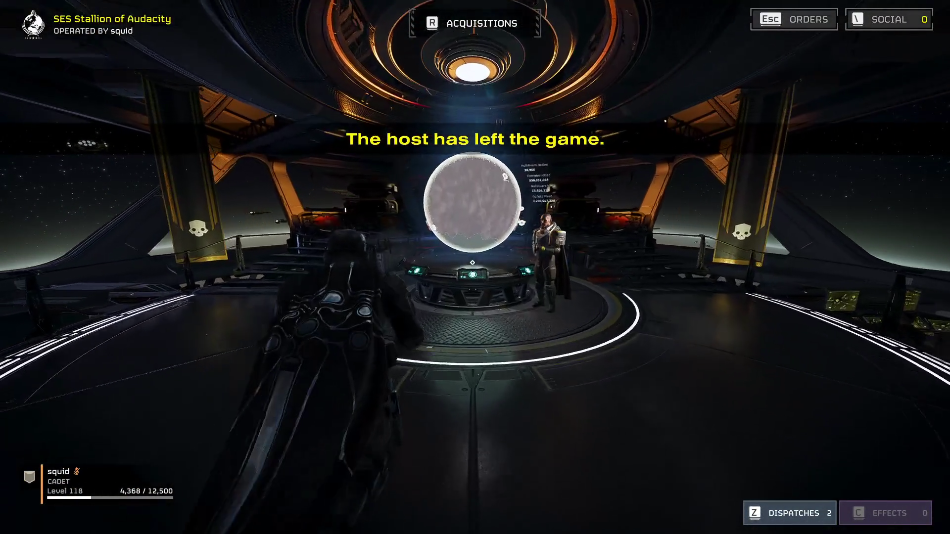
key("e")
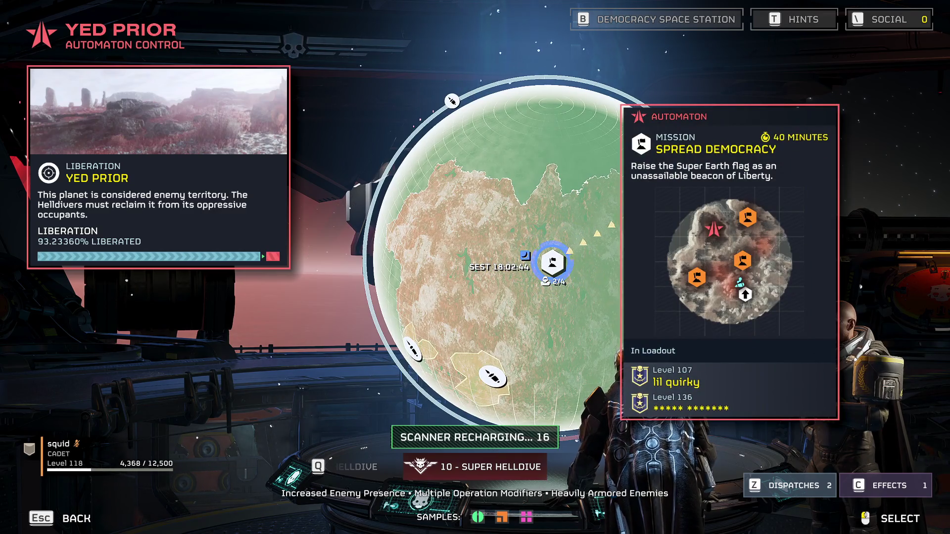
Try joining Spread Democracy, dismiss the session-unavailable error, then join Emergency Evacuation.
key("s")
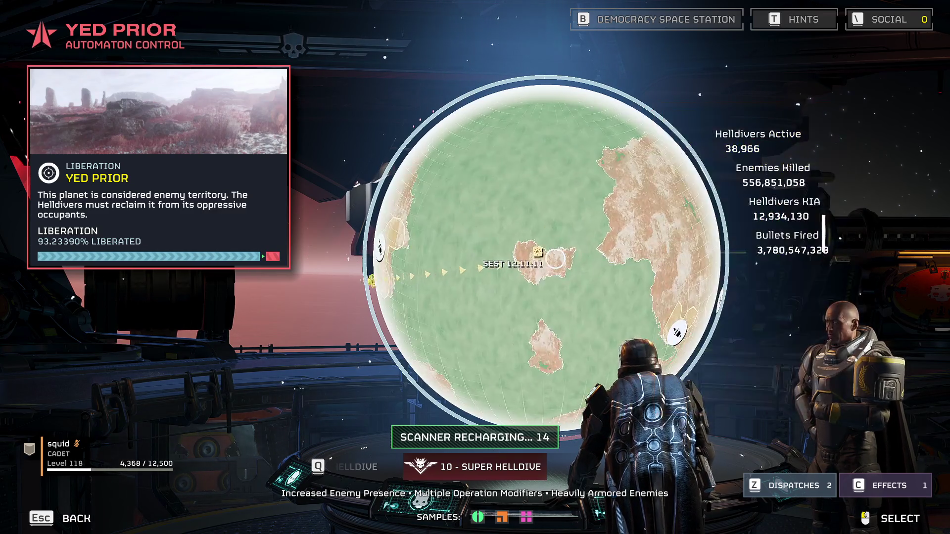
key("w")
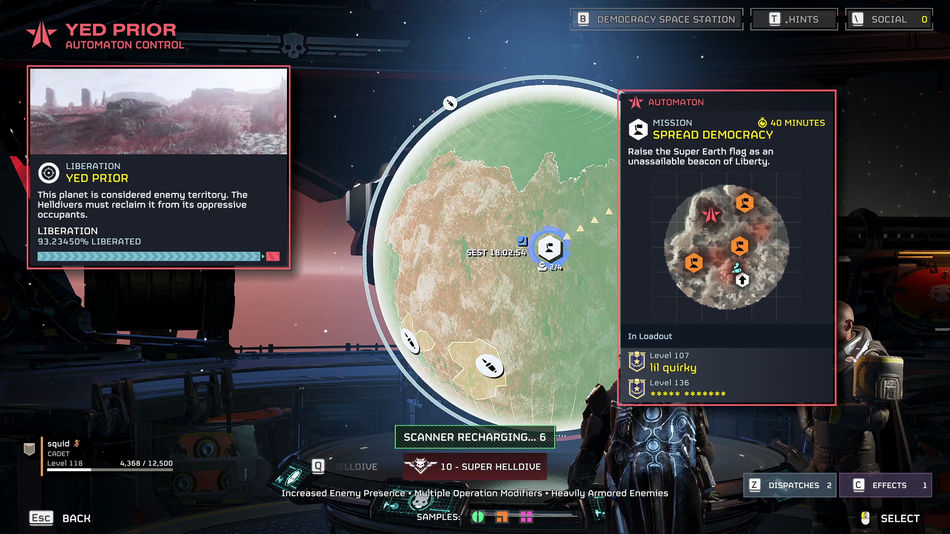
left_click(549, 247)
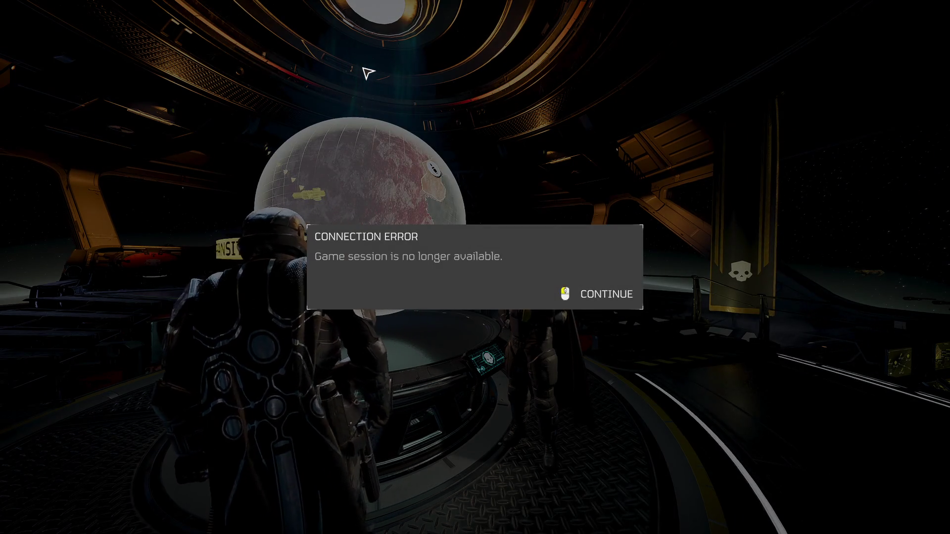
left_click(368, 74)
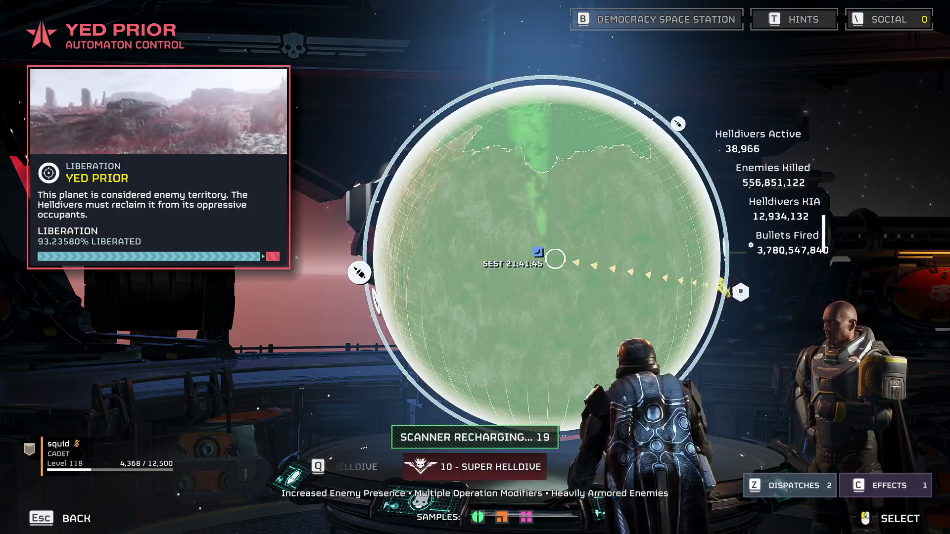
mouse_move(546, 251)
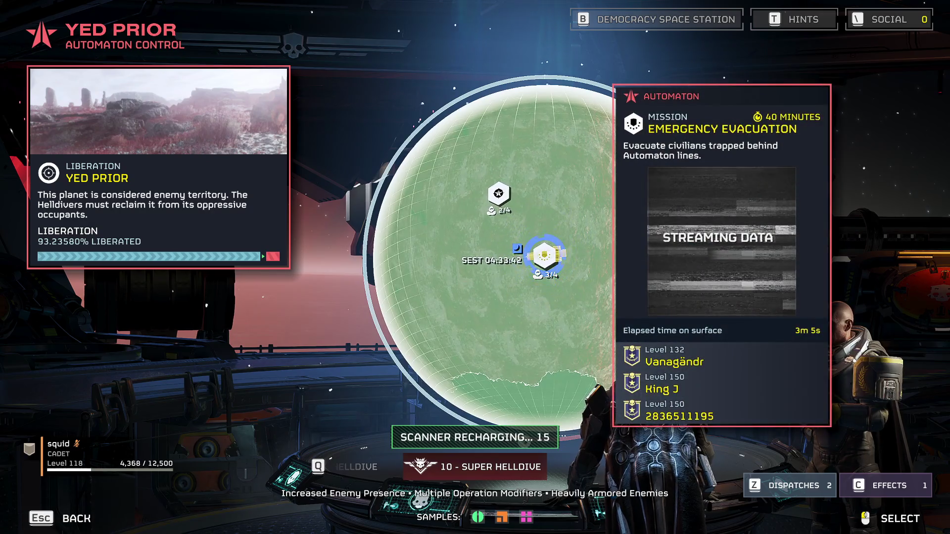
left_click(544, 254)
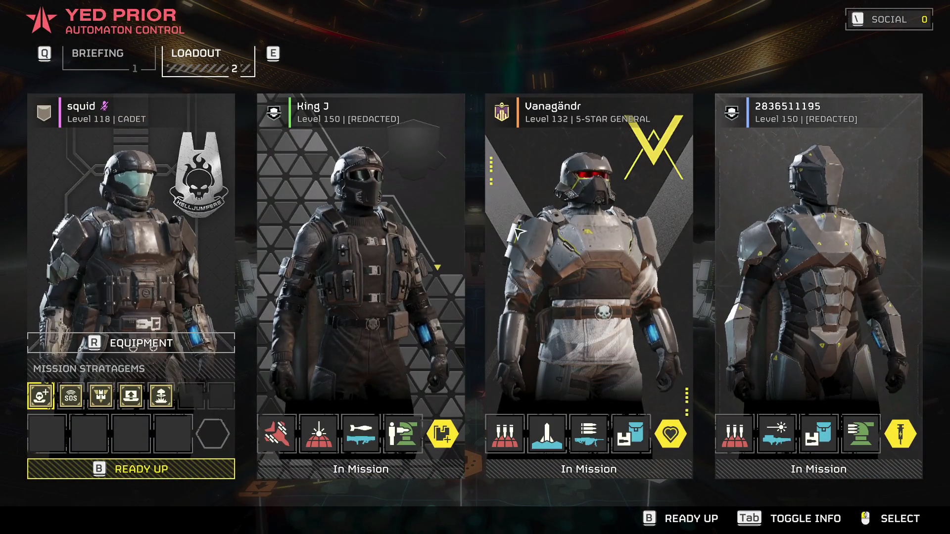
Equip the MG-206 Heavy Machine Gun and Supply Pack in the first two stratagem slots.
left_click(47, 434)
scroll(114, 411, "down", 3)
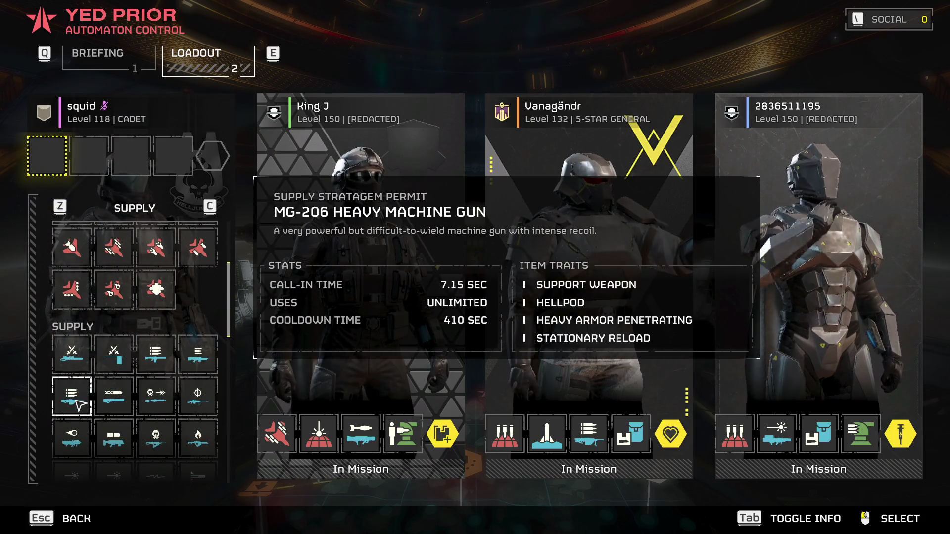
scroll(71, 347, "down", 1)
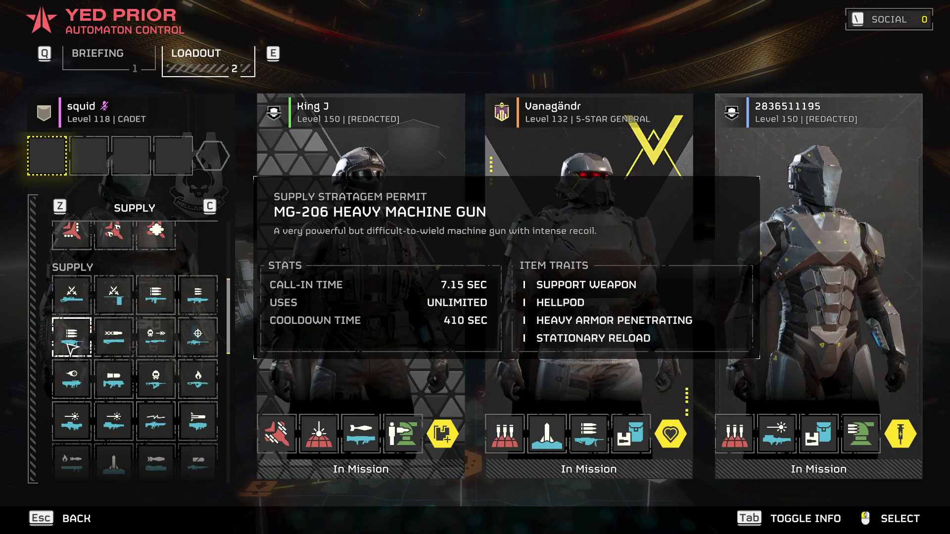
left_click(71, 346)
scroll(79, 366, "down", 1)
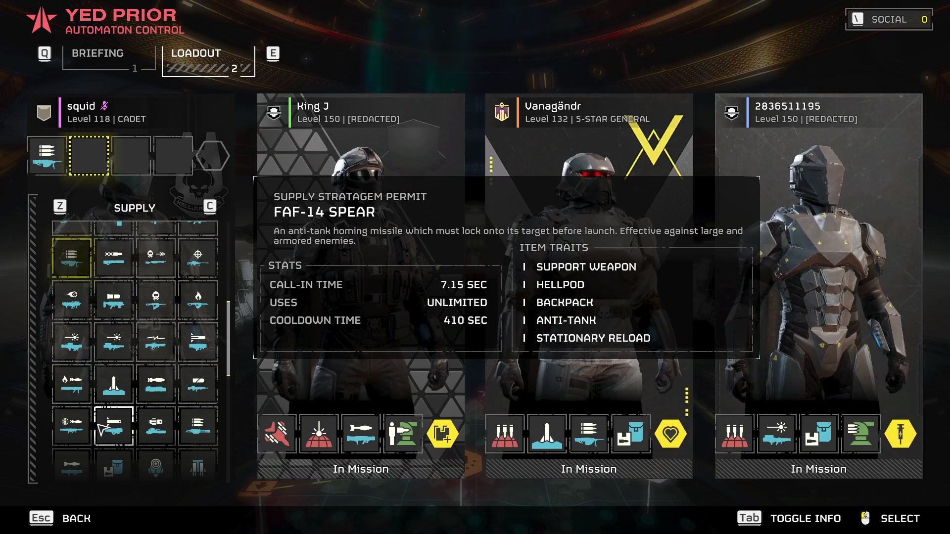
scroll(114, 430, "down", 1)
left_click(117, 420)
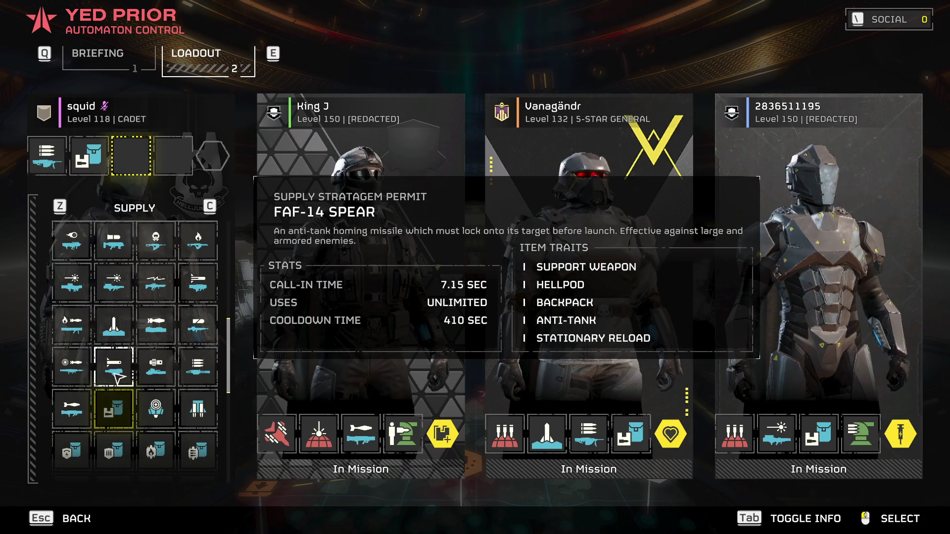
Add MS-11 Solo Silo, Grenadier Battlement and the Muscle Enhancement booster, then ready up.
left_click(119, 337)
scroll(117, 421, "down", 4)
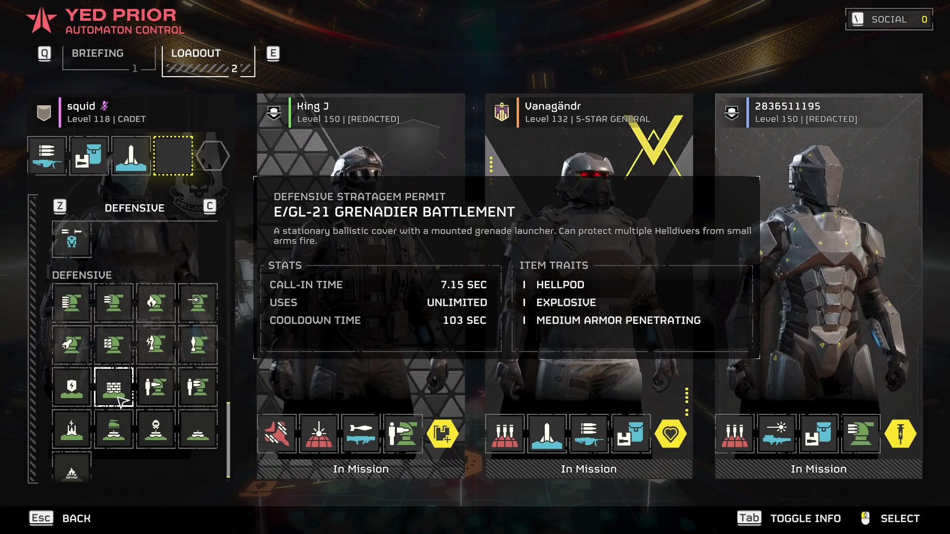
left_click(119, 400)
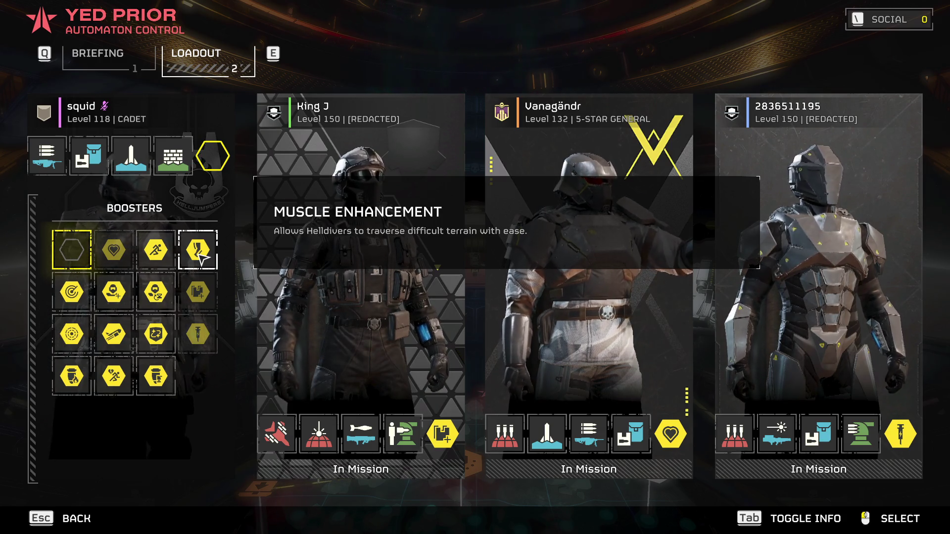
left_click(198, 250)
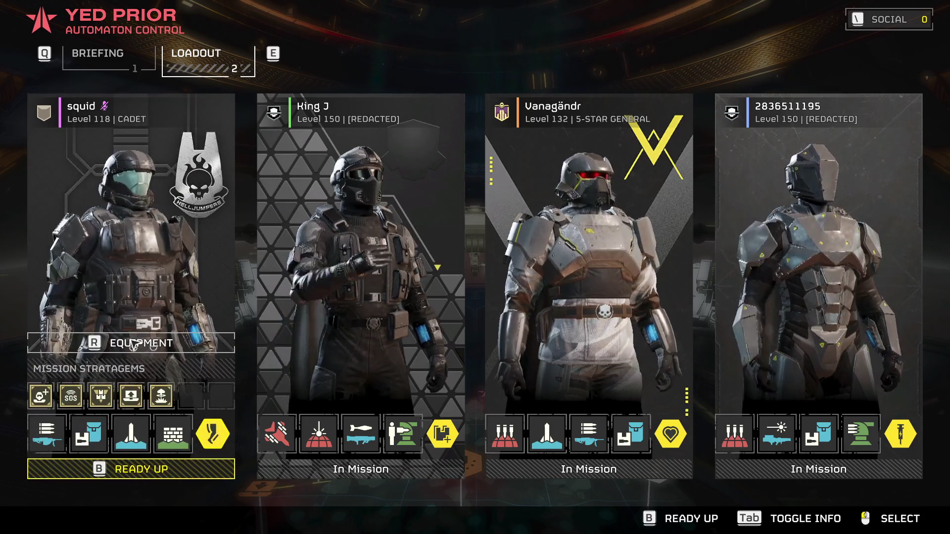
left_click(155, 474)
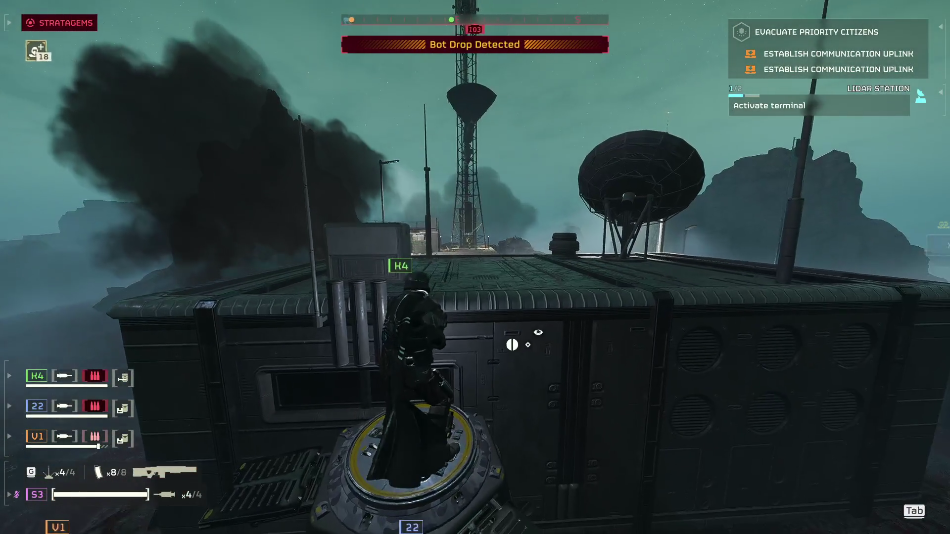
Step out of the hellpod and call down the Solo Silo with code S-W-D-S.
key("w")
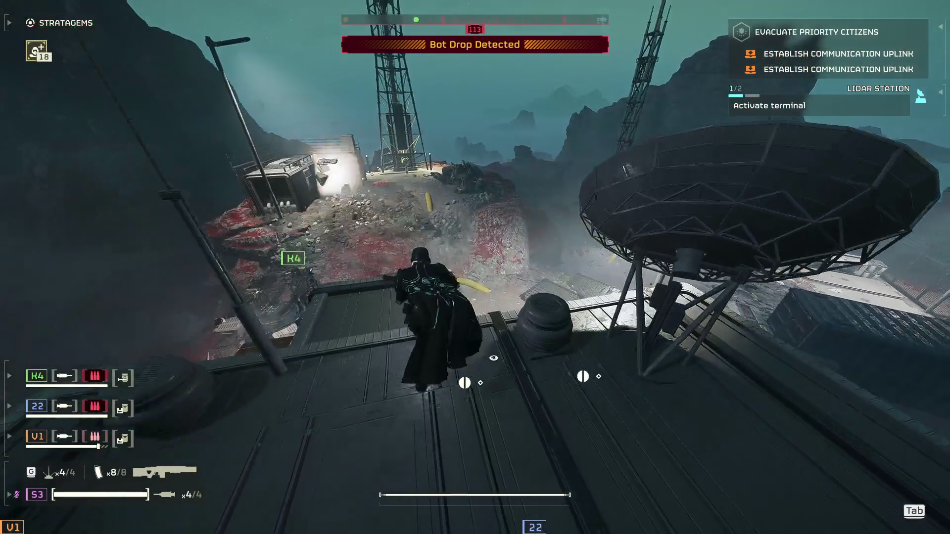
key("ctrl")
key("s")
key("w")
key("d")
key("s")
key("s")
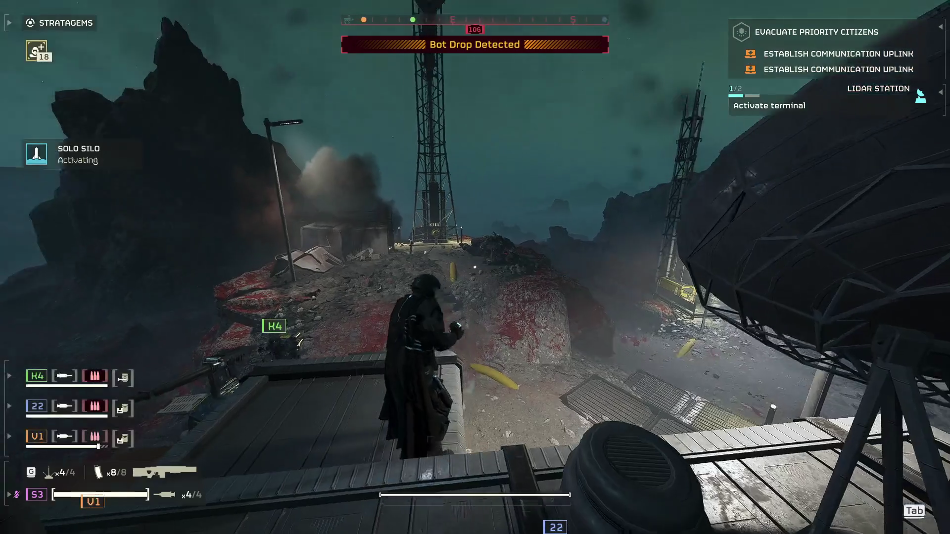
left_click(475, 268)
Call down the Supply Pack and Heavy Machine Gun, then pick up the machine gun.
key("ctrl")
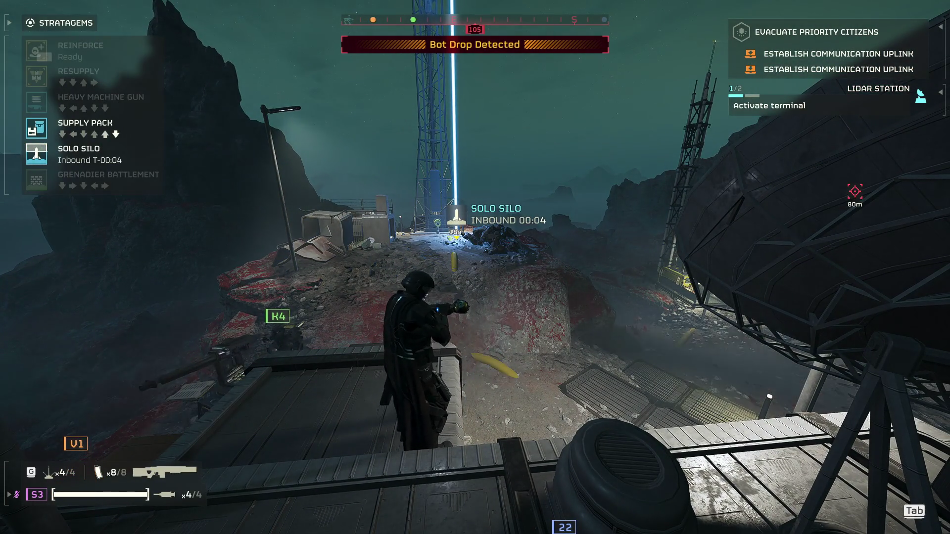
key("s")
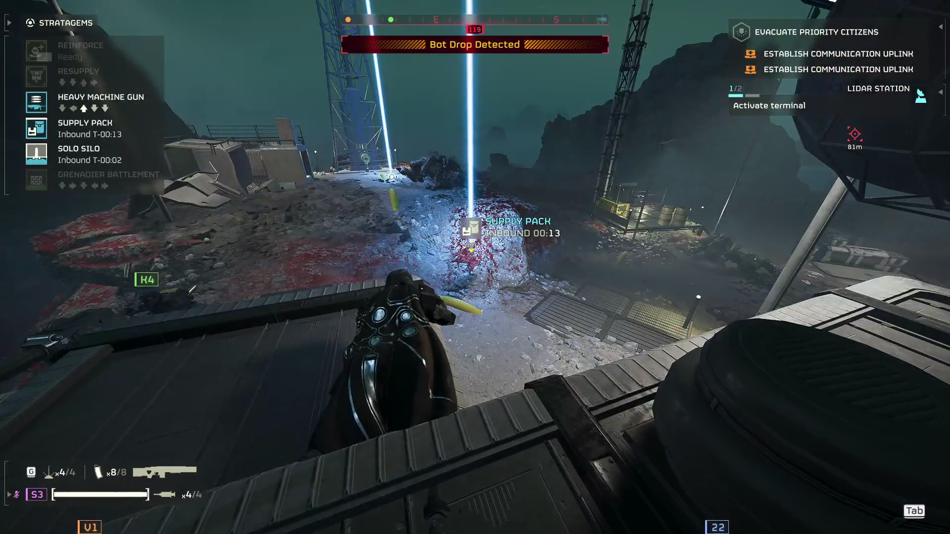
key("w")
key("s")
key("s")
left_click(475, 267)
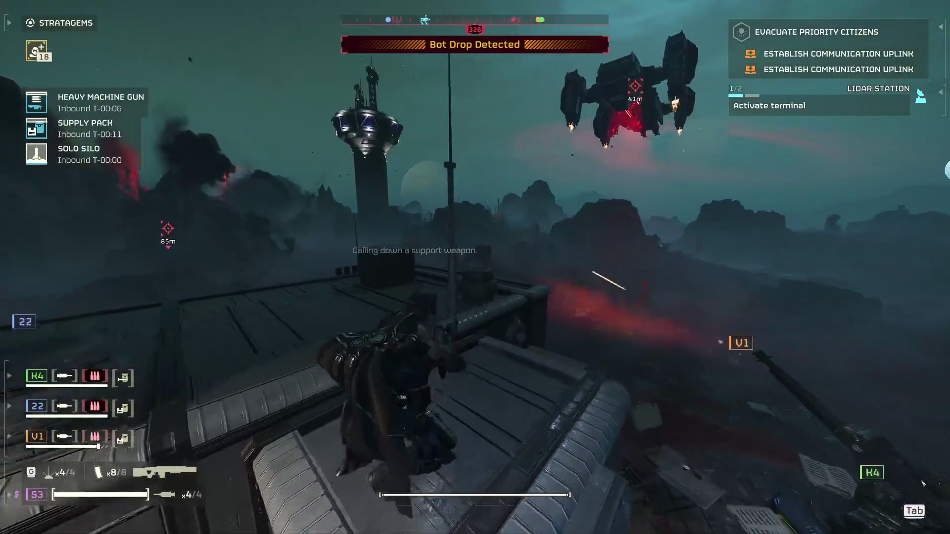
key("ctrl")
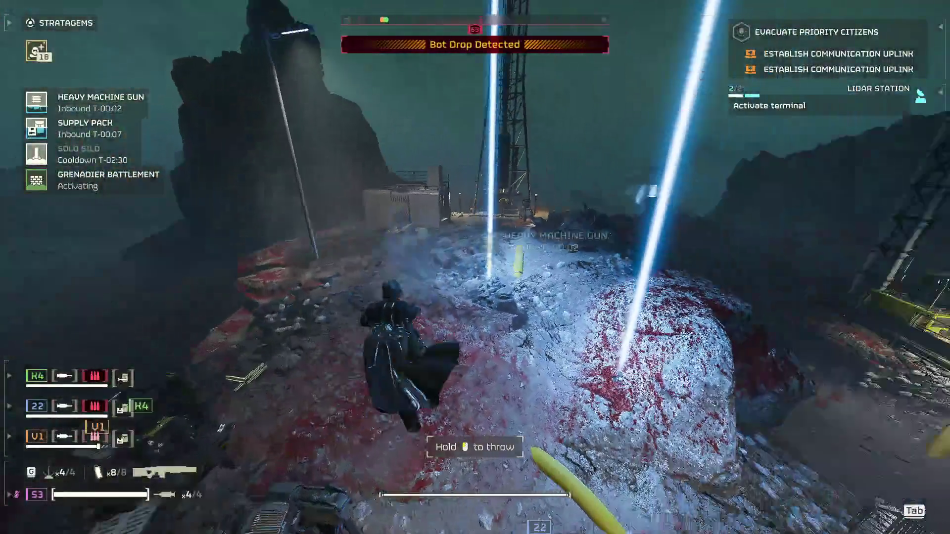
key("Tab")
key("w")
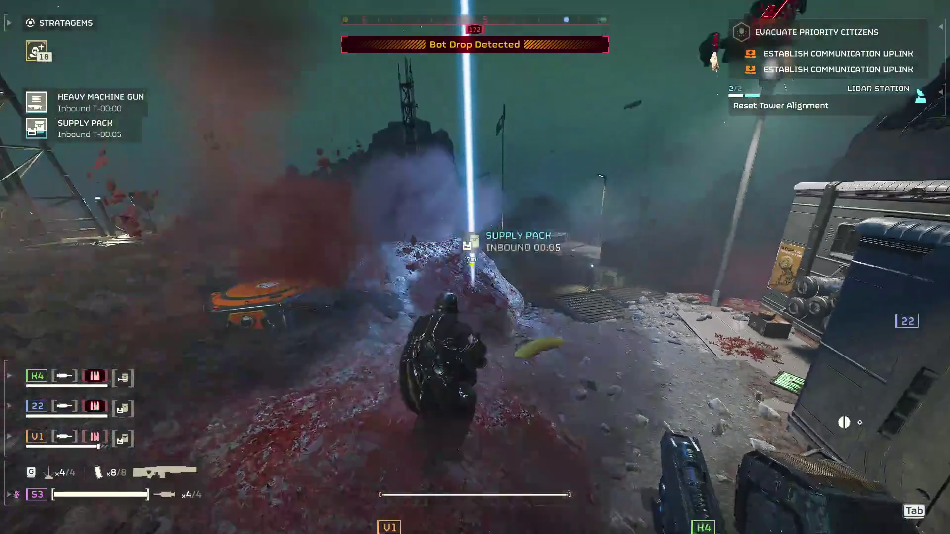
key("e")
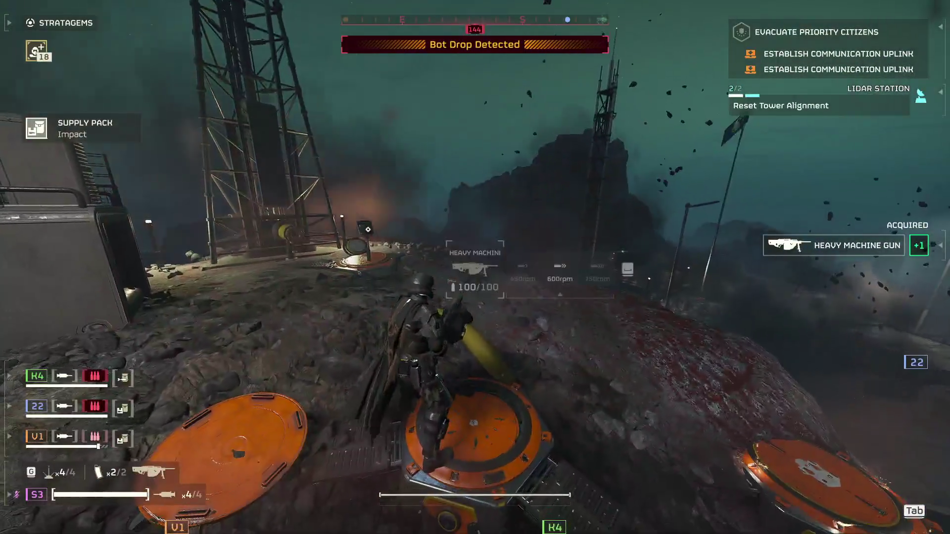
Grab the Supply Pack, glance at the minimap, and run toward the outpost building.
key("e")
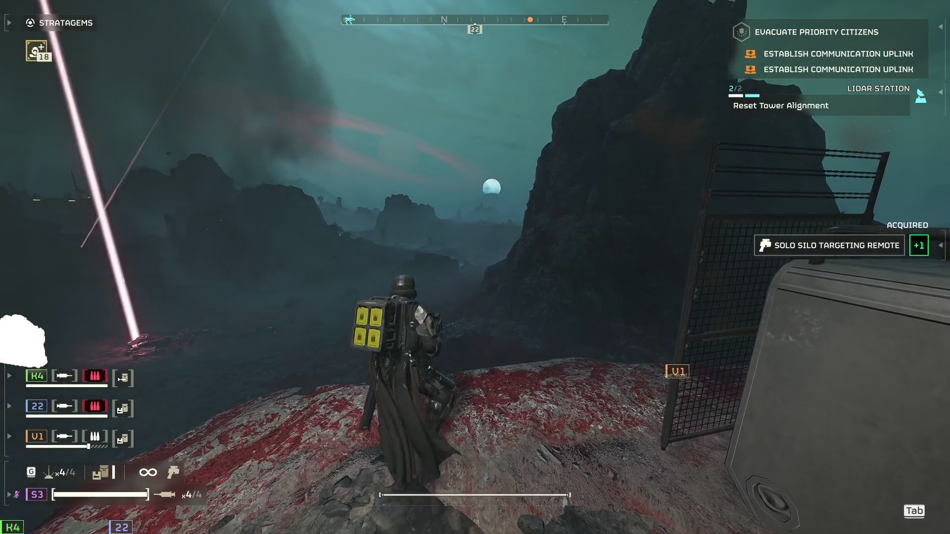
key("Tab")
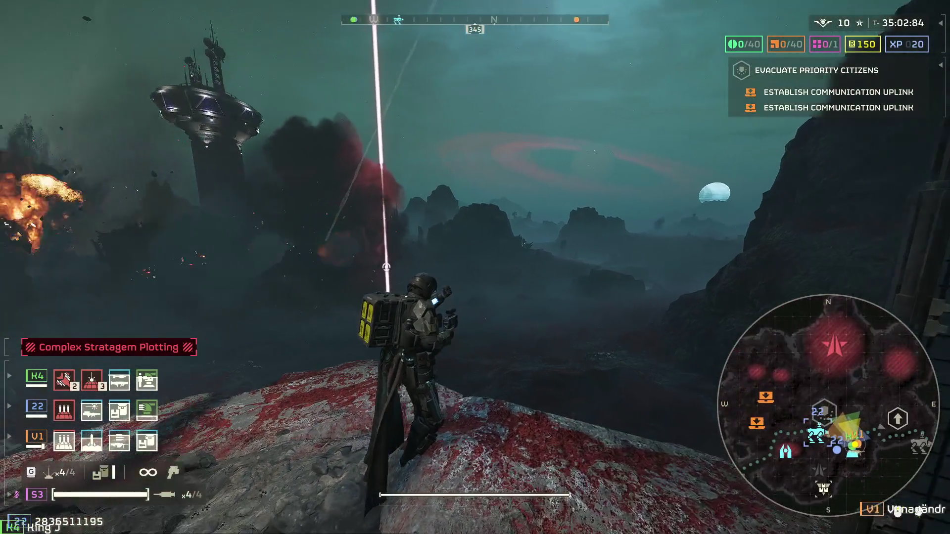
key("Tab")
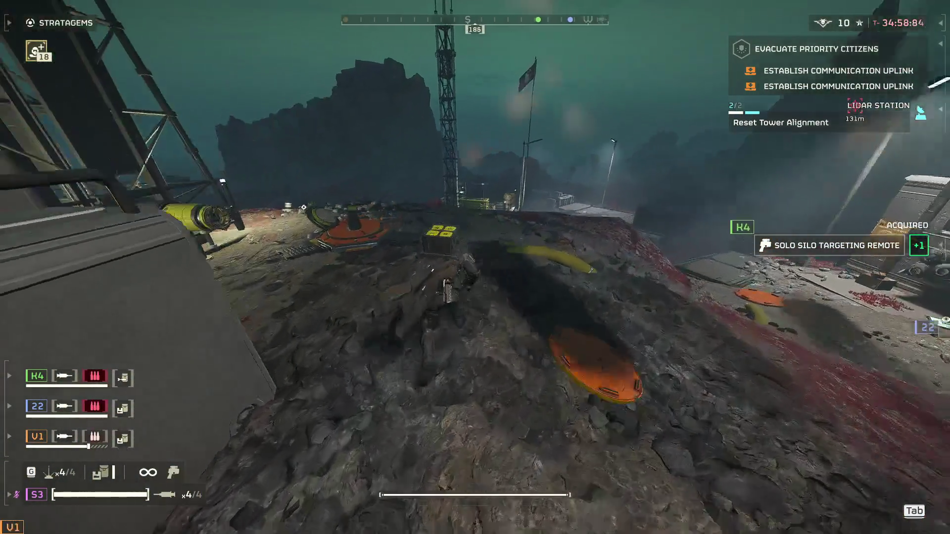
key("w")
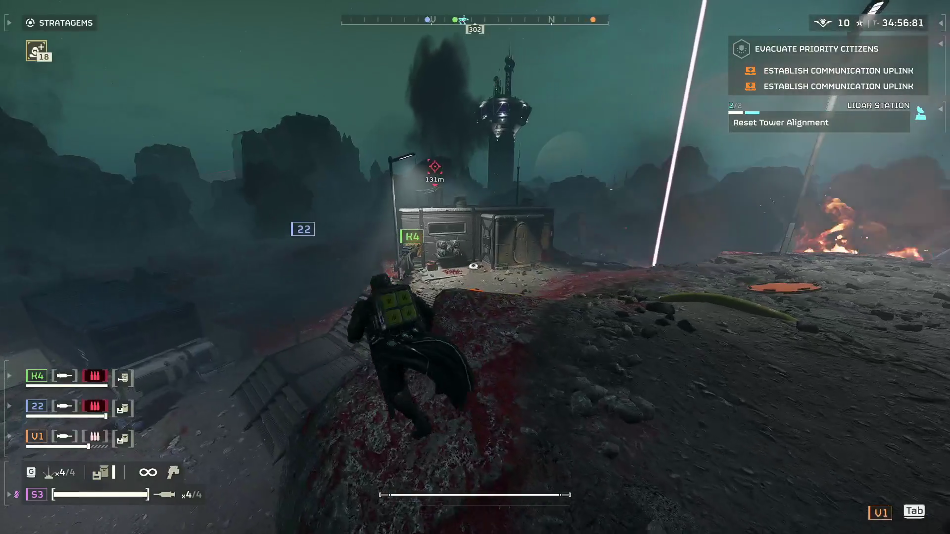